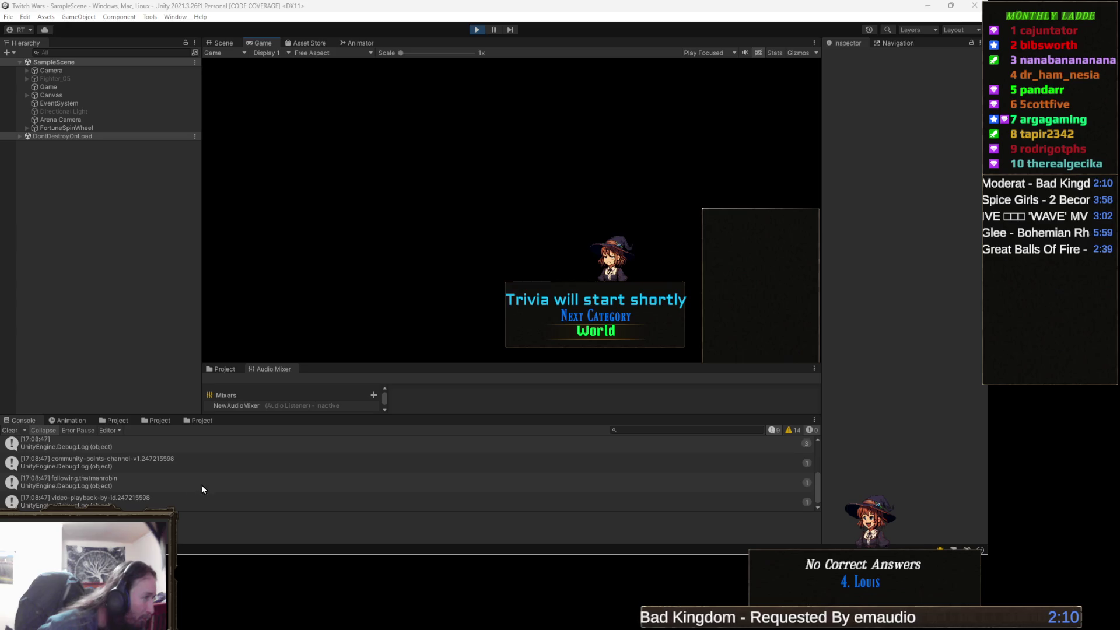
Stop the running game and return to Unity's Console showing the 'Twitch Disconnected' log.
{"action": "scroll", "coordinate": [235, 472], "scroll_direction": "down", "scroll_amount": 1}
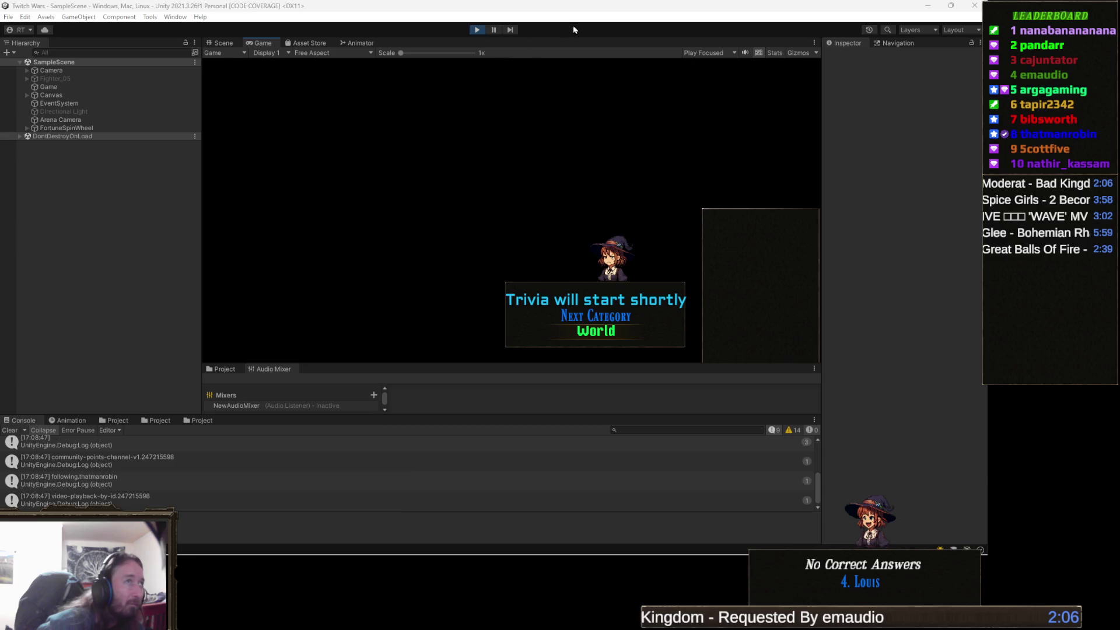
{"action": "left_click", "coordinate": [477, 32]}
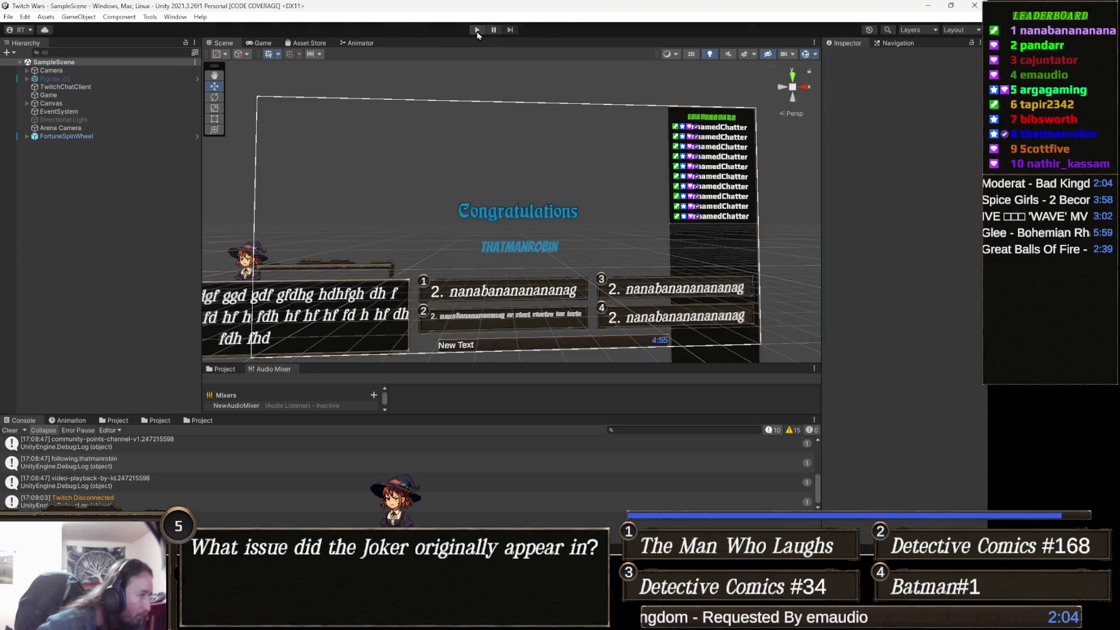
{"action": "double_click", "coordinate": [138, 480]}
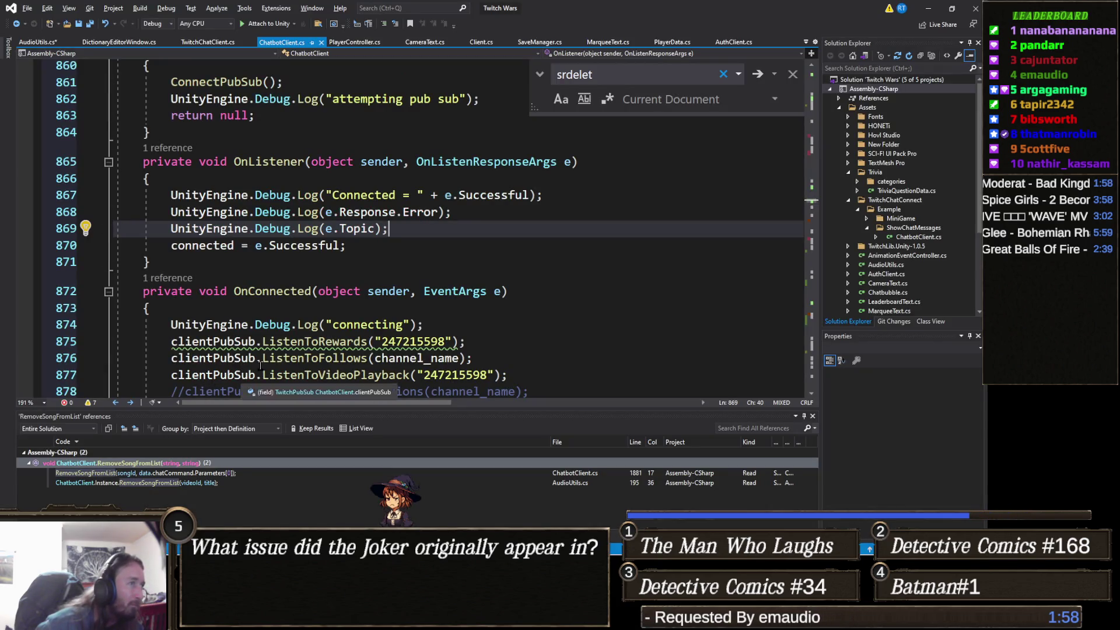
{"action": "left_click", "coordinate": [924, 10]}
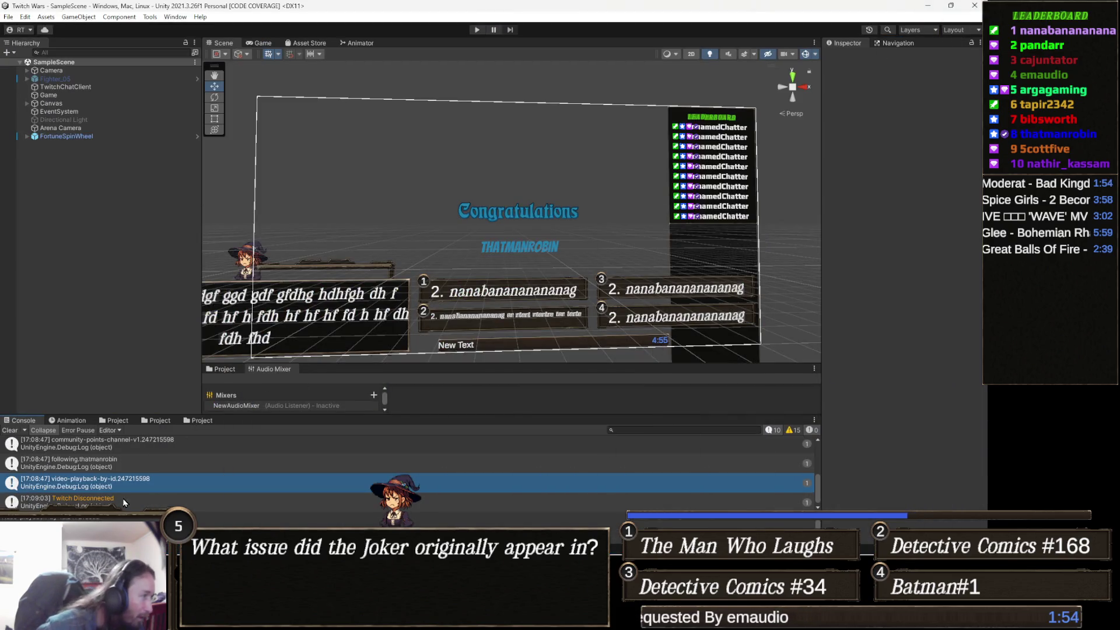
{"action": "scroll", "coordinate": [125, 487], "scroll_direction": "up", "scroll_amount": 3}
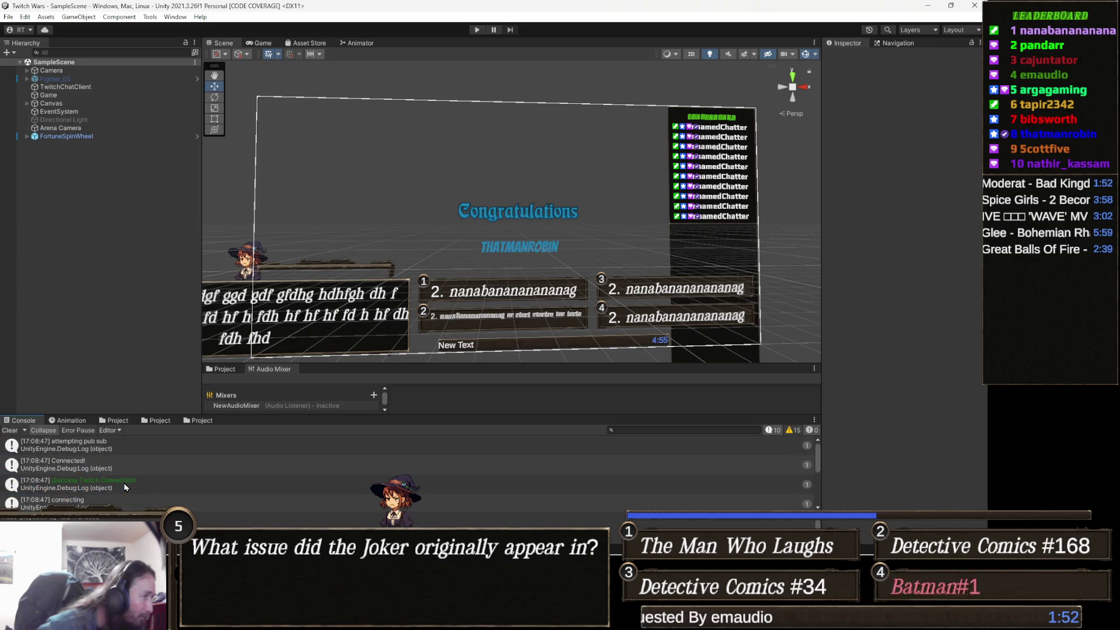
{"action": "scroll", "coordinate": [126, 481], "scroll_direction": "down", "scroll_amount": 3}
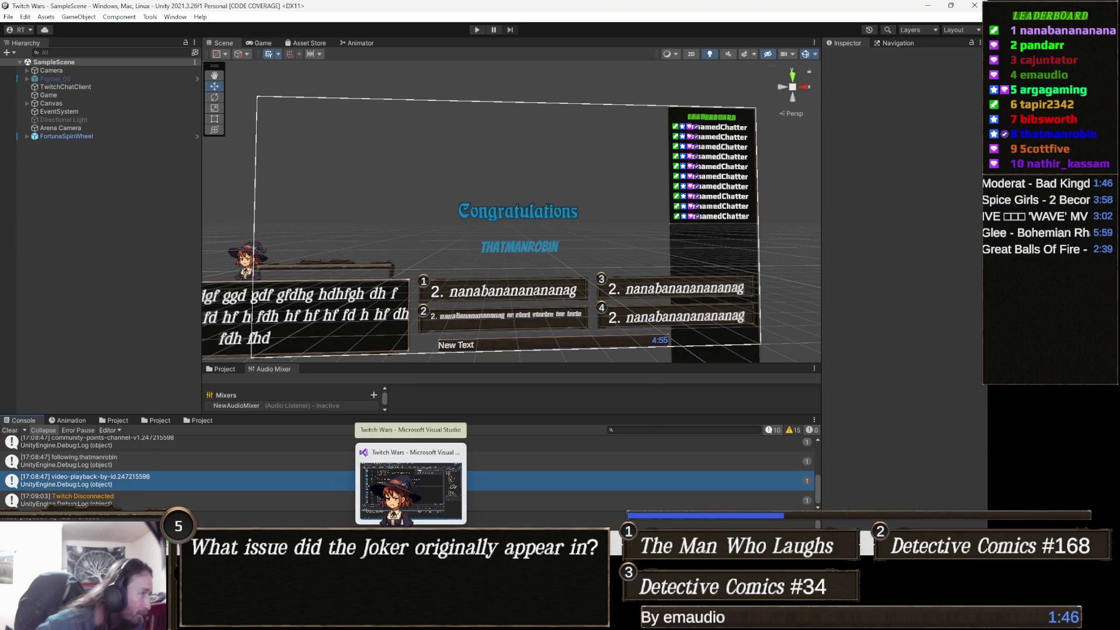
Search ChatbotClient.cs for 'srdelet' and go to the SRDeleteCommand method definition.
{"action": "left_click", "coordinate": [411, 476]}
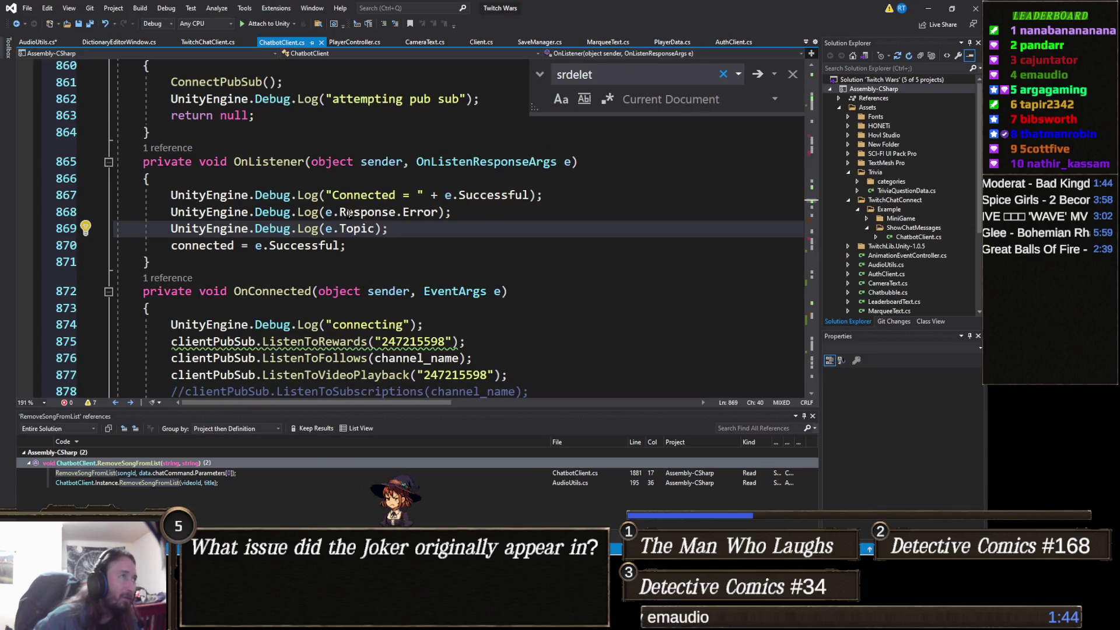
{"action": "left_click", "coordinate": [446, 241]}
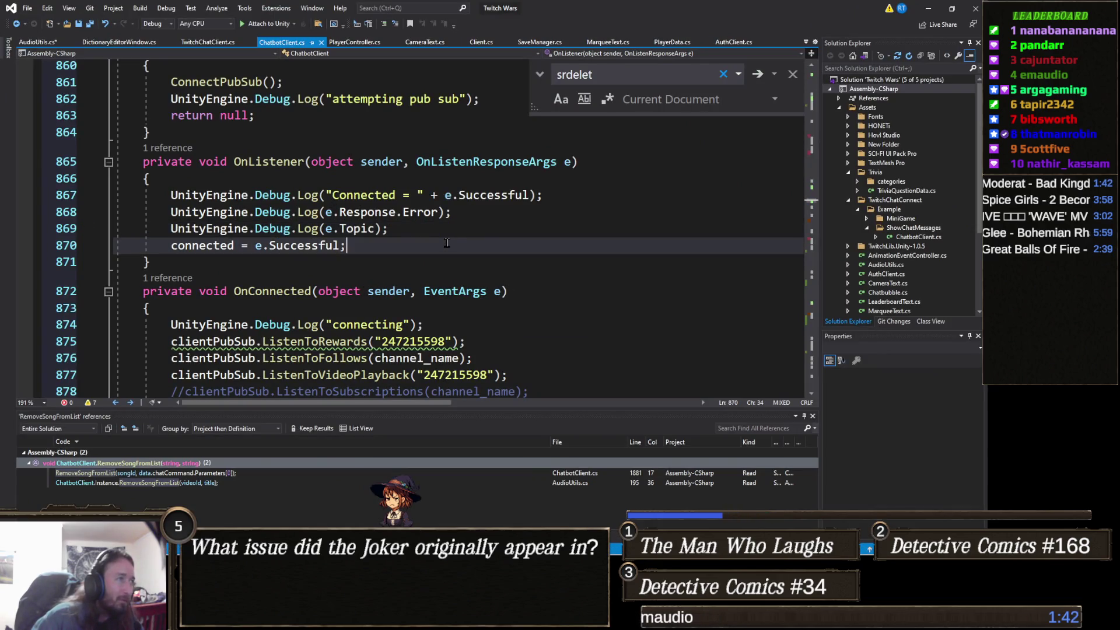
{"action": "key", "text": "ctrl+f"}
{"action": "type", "text": "srdelet"}
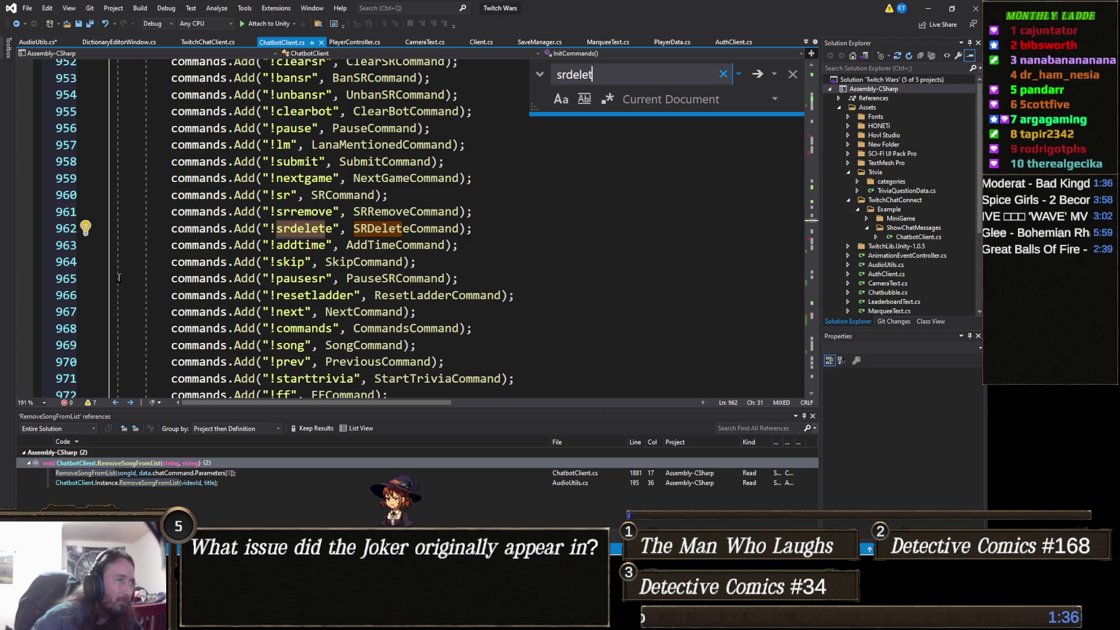
{"action": "right_click", "coordinate": [384, 229]}
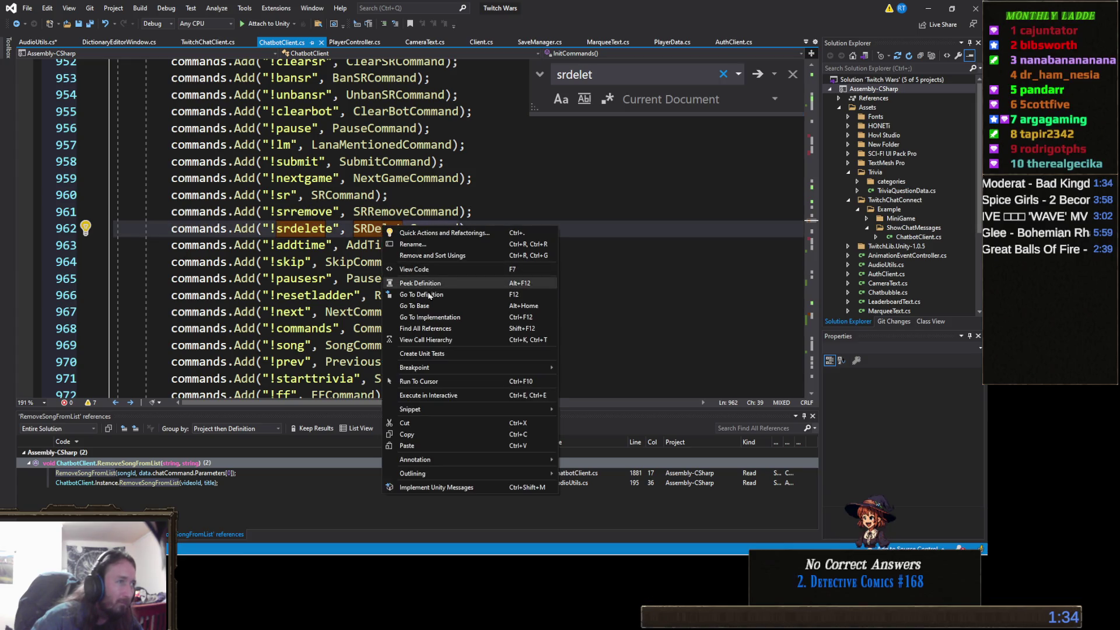
{"action": "left_click", "coordinate": [419, 295]}
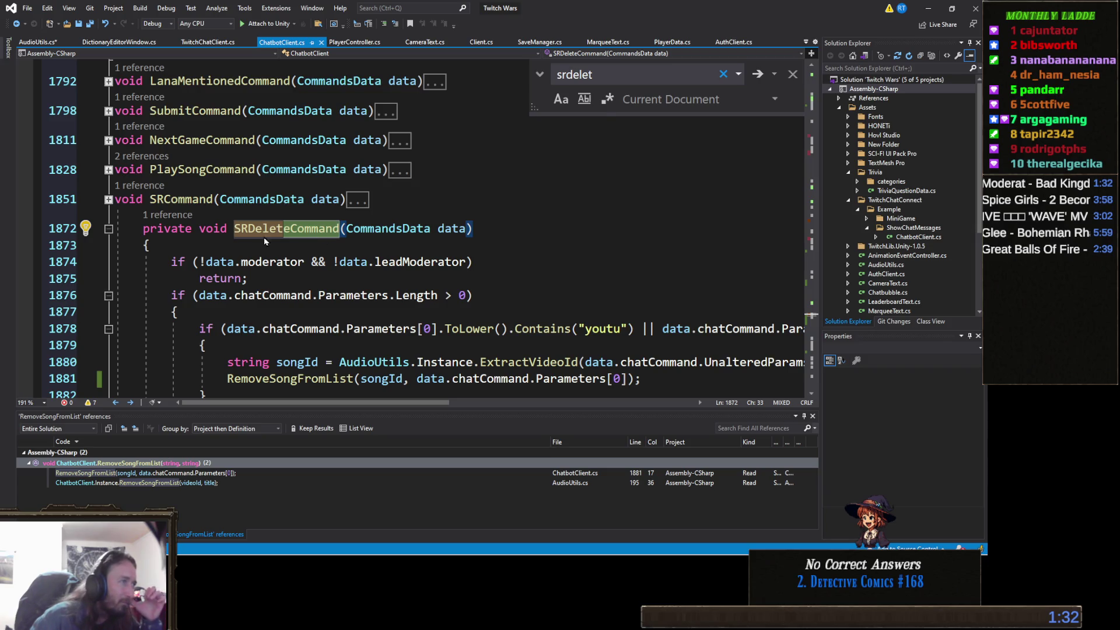
{"action": "scroll", "coordinate": [399, 302], "scroll_direction": "down", "scroll_amount": 2}
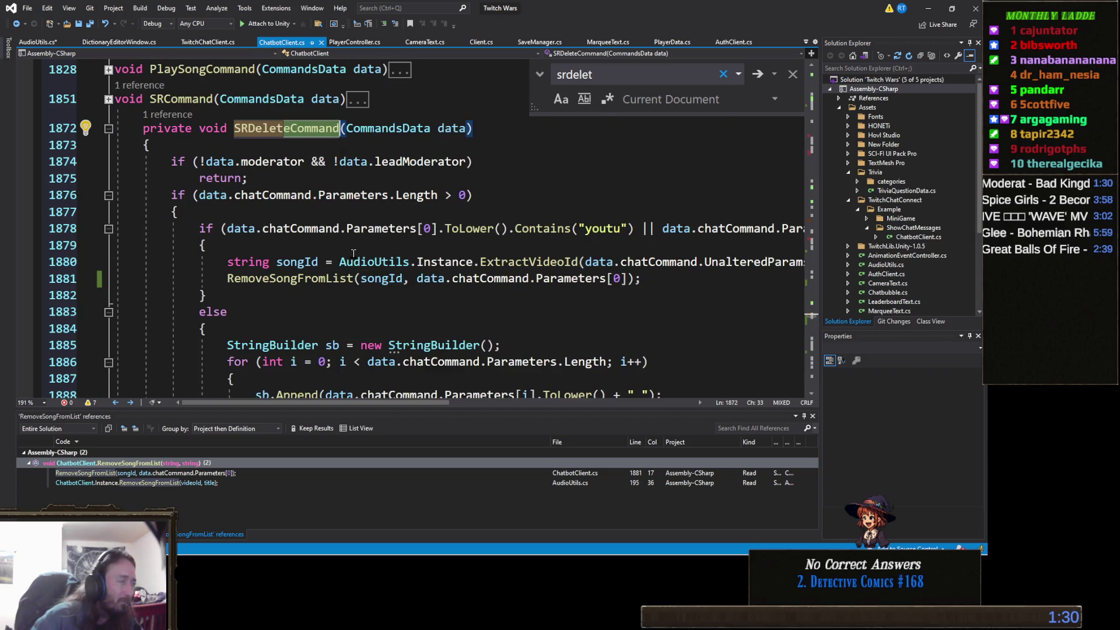
{"action": "scroll", "coordinate": [346, 262], "scroll_direction": "down", "scroll_amount": 2}
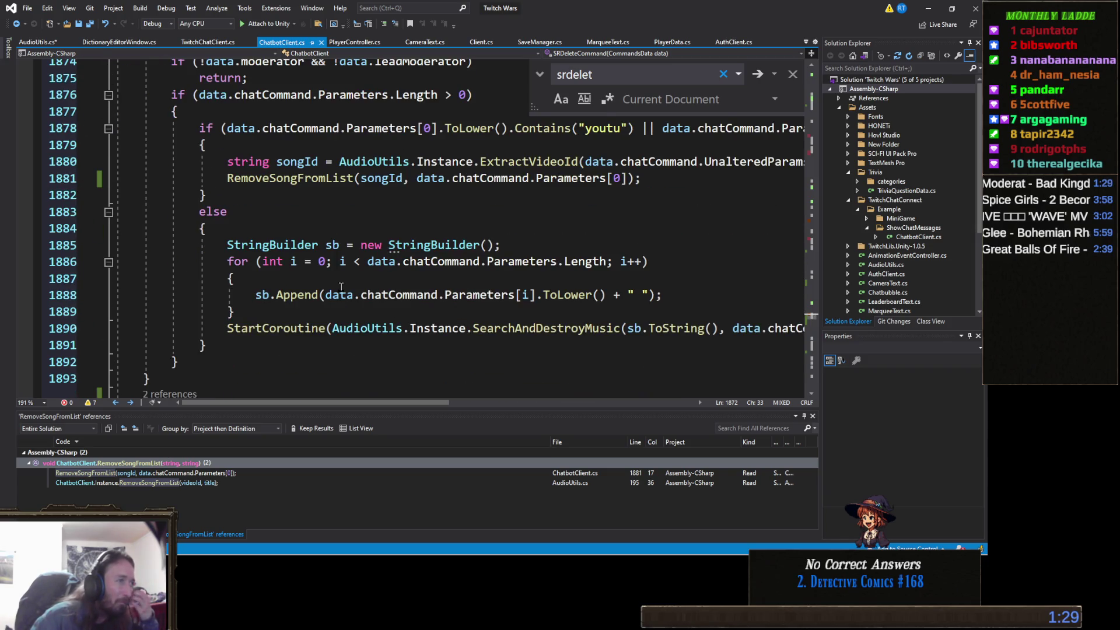
Insert Debug.Log("deleting song"); at the top of SRDeleteCommand's else branch, save, and check Unity.
{"action": "left_click", "coordinate": [292, 232]}
{"action": "key", "text": "Return"}
{"action": "type", "text": "D"}
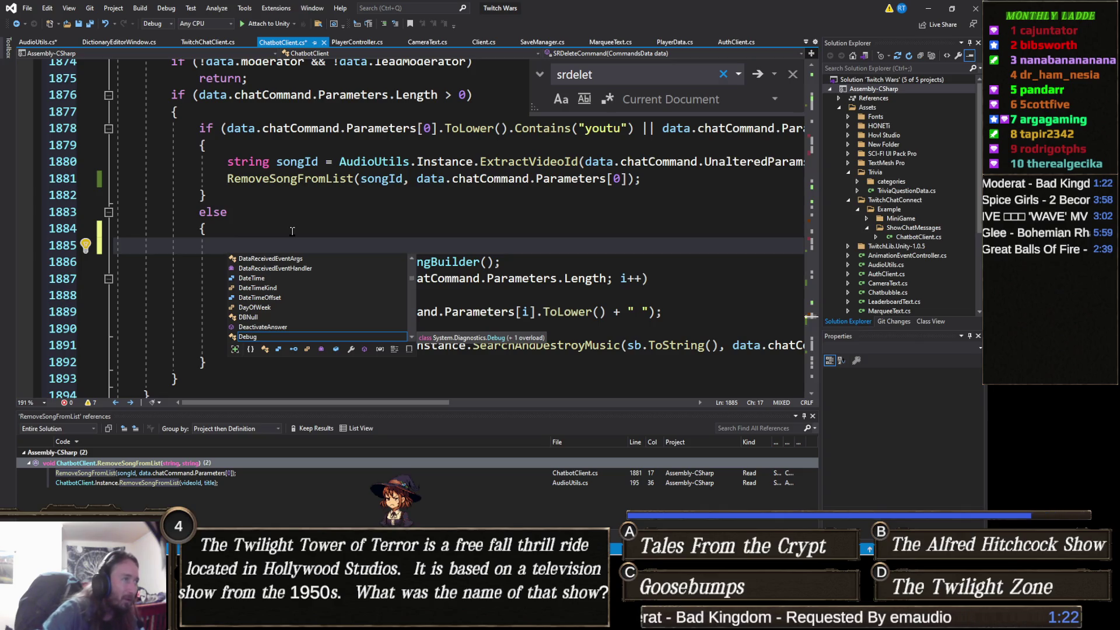
{"action": "type", "text": "Debu"}
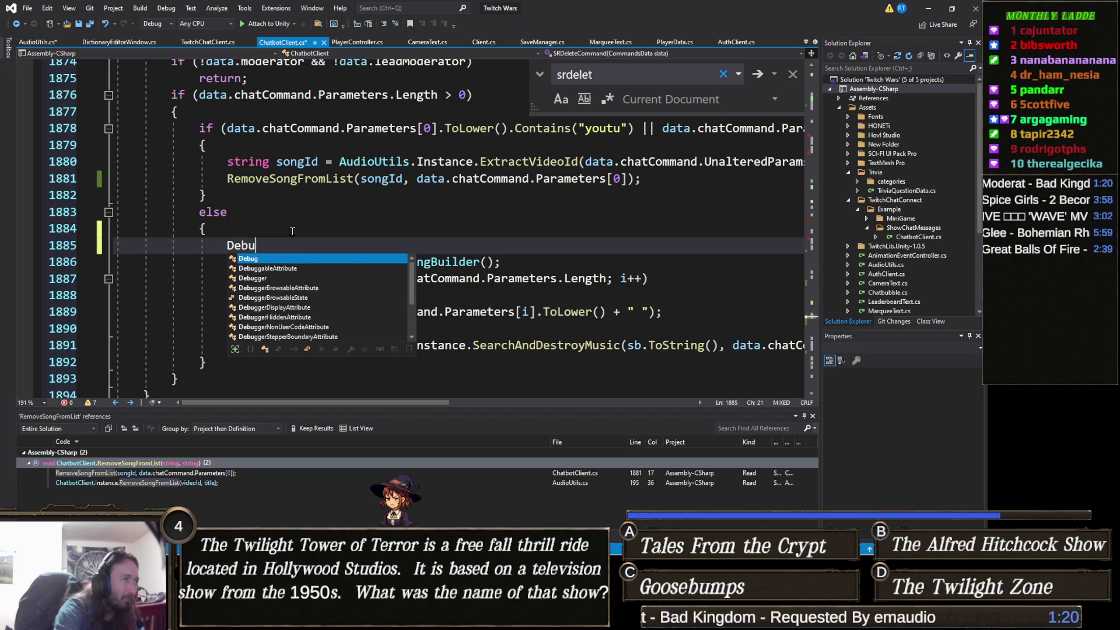
{"action": "type", "text": "g.Log("}
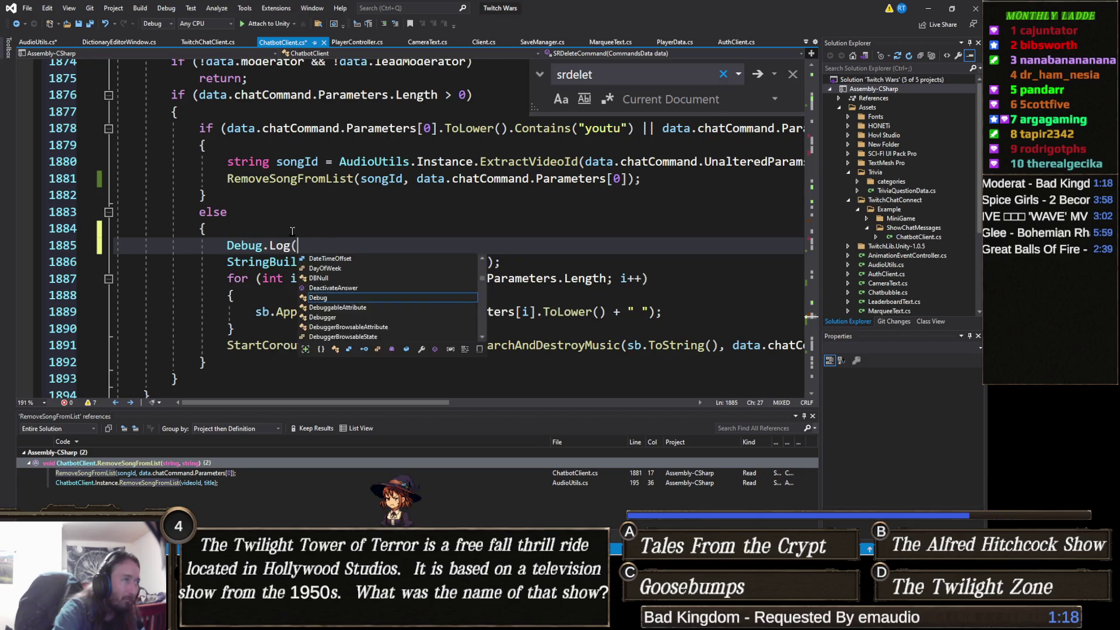
{"action": "type", "text": "\"deleting song\");"}
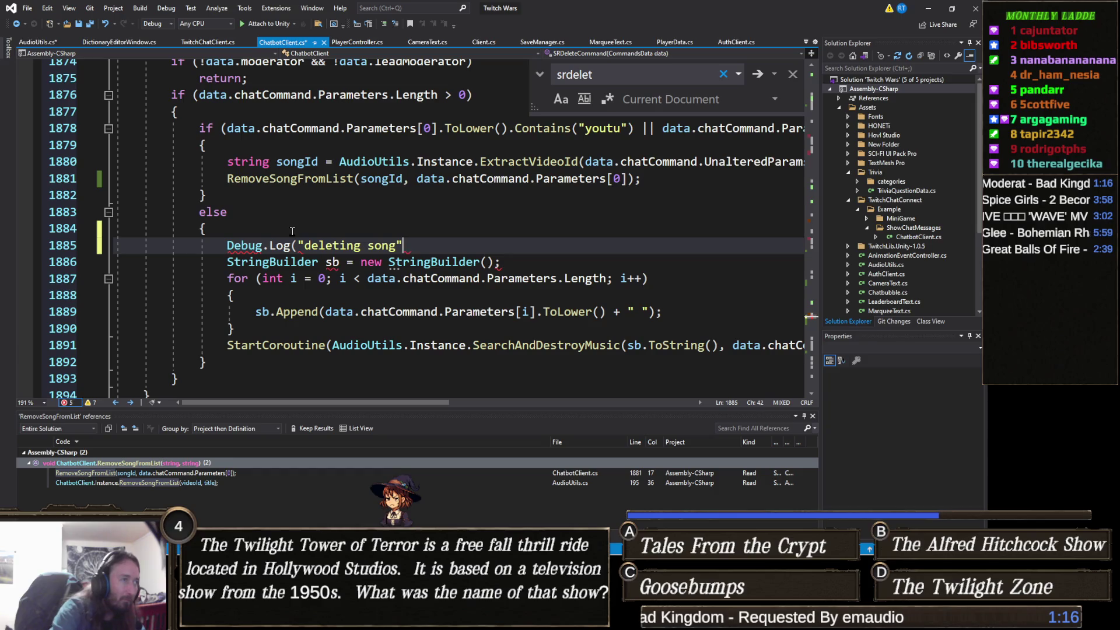
{"action": "key", "text": "ctrl+s"}
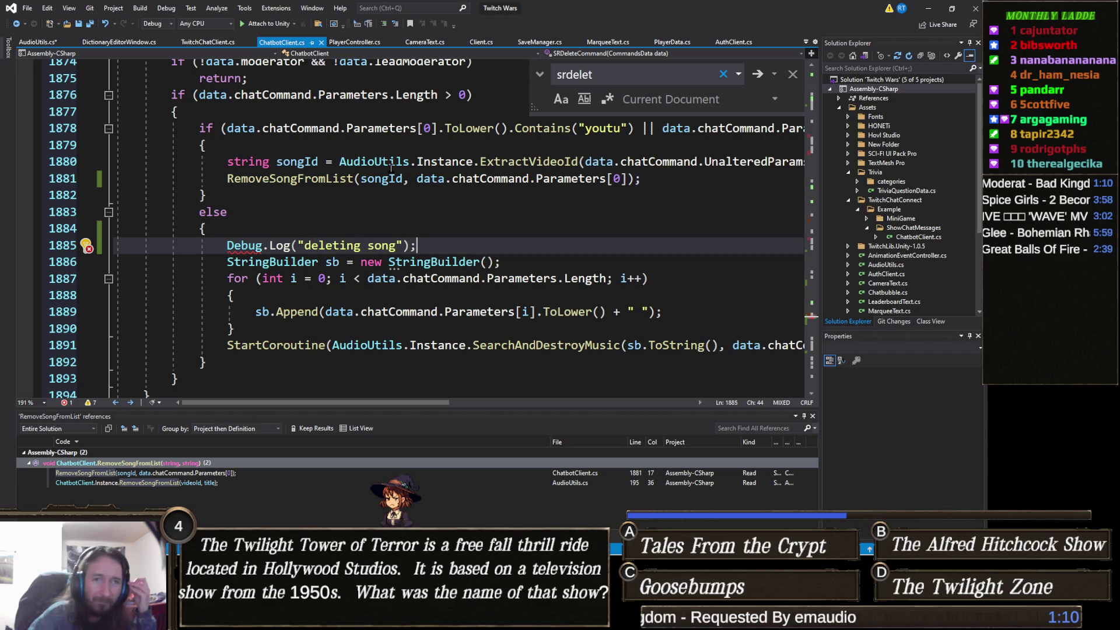
{"action": "left_click", "coordinate": [929, 10]}
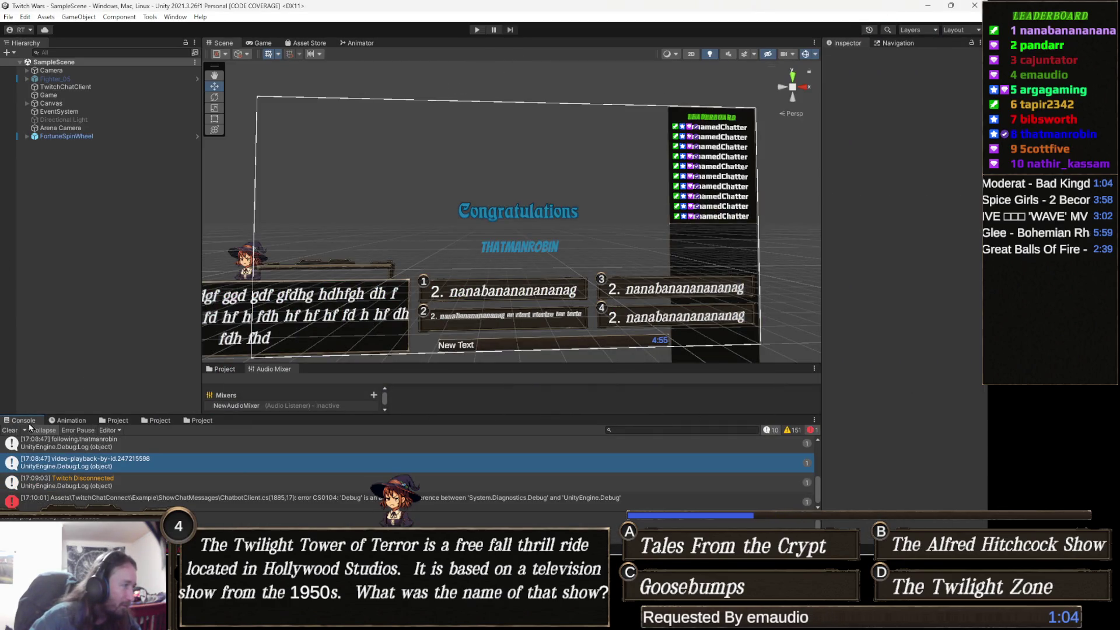
Clear the Console, then prefix Debug with 'UnityEngine.' on line 1885 and save.
{"action": "left_click", "coordinate": [9, 431]}
{"action": "double_click", "coordinate": [276, 446]}
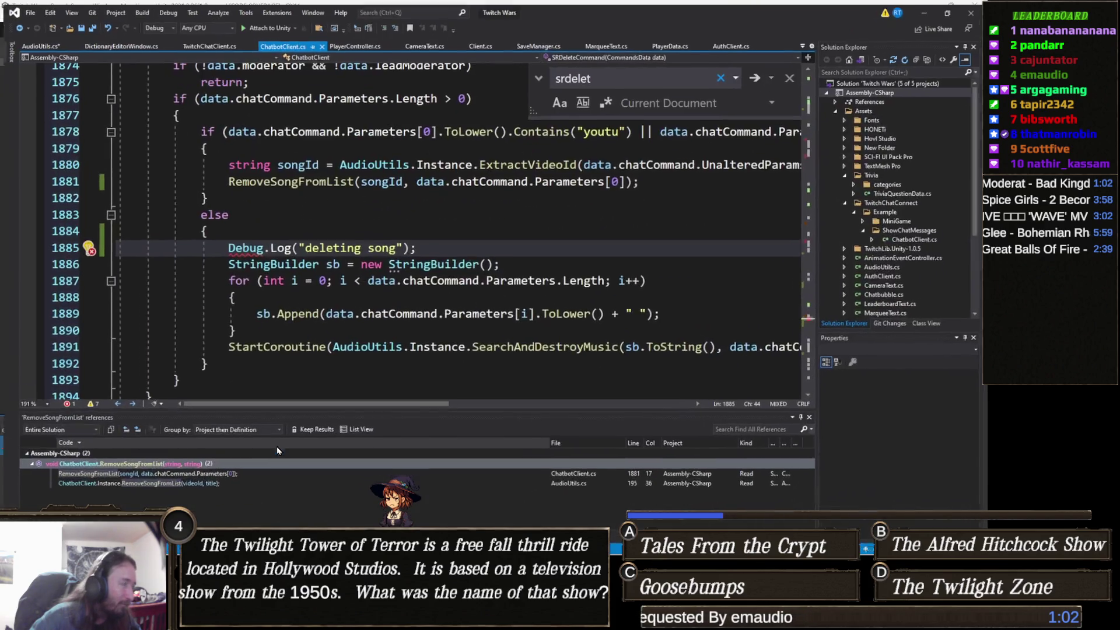
{"action": "left_click", "coordinate": [227, 245]}
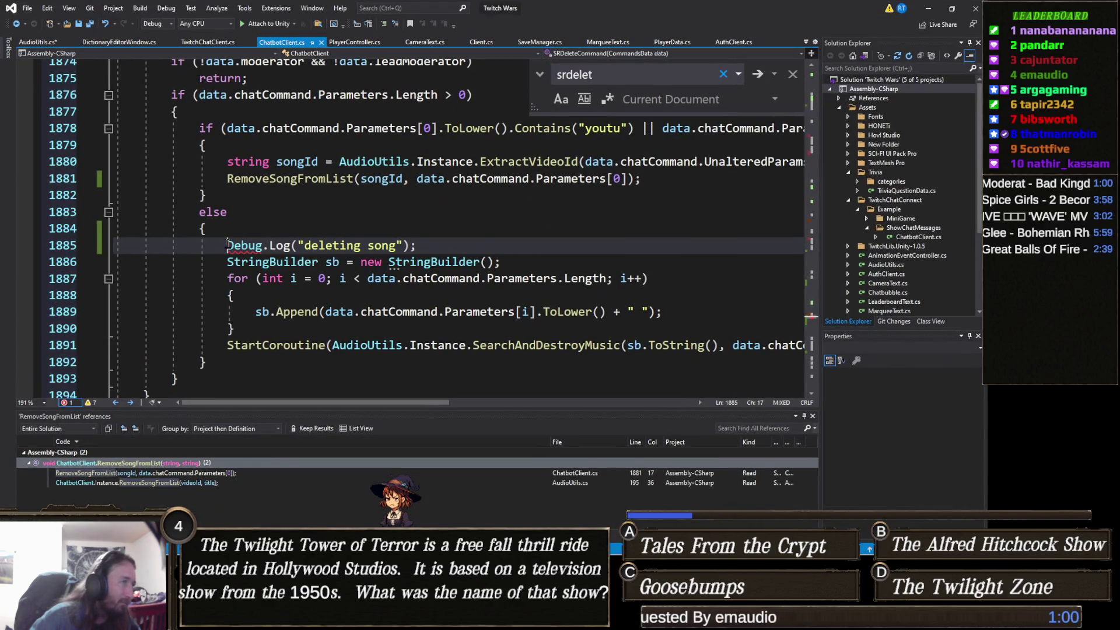
{"action": "type", "text": "UnityEngine."}
{"action": "key", "text": "ctrl+s"}
{"action": "key", "text": "alt+Tab"}
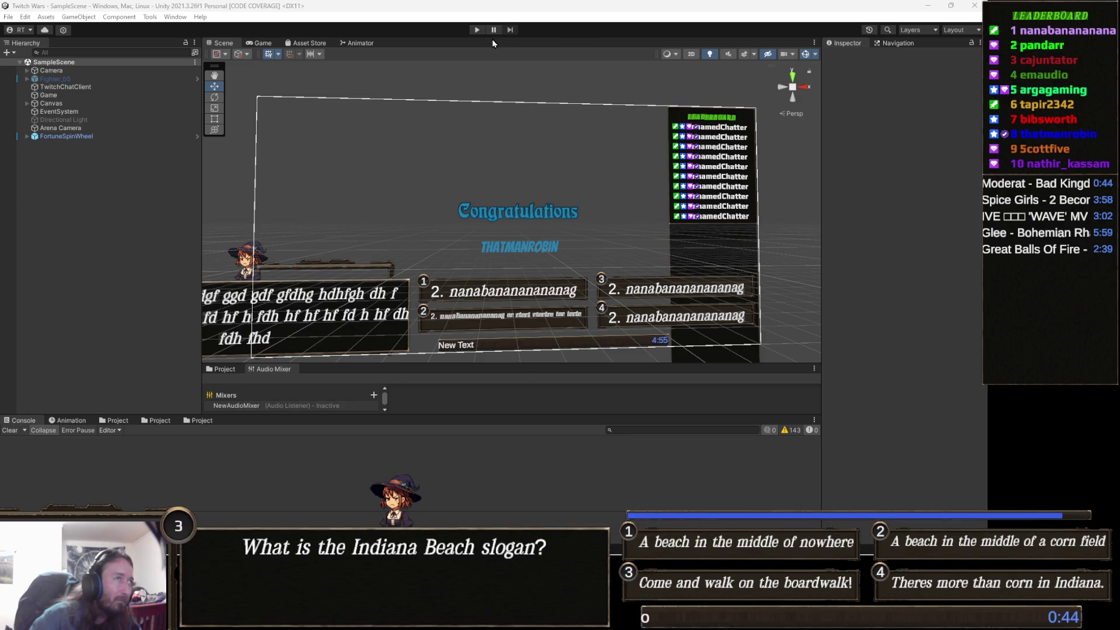
Start and stop a test run of the game, then switch back to Visual Studio.
{"action": "left_click", "coordinate": [477, 32]}
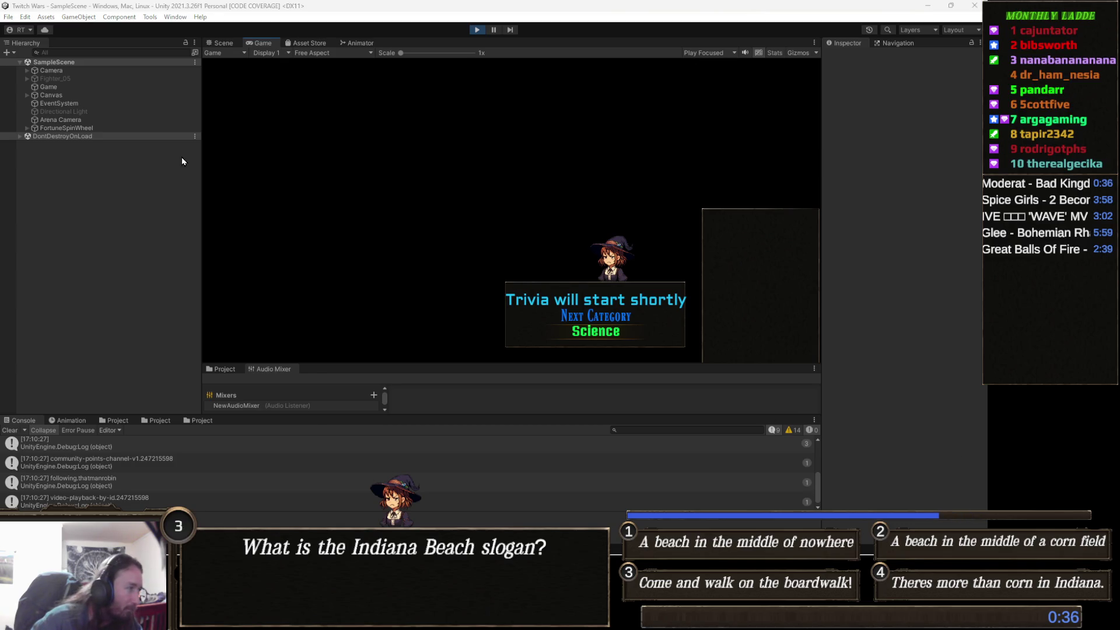
{"action": "left_click", "coordinate": [477, 30]}
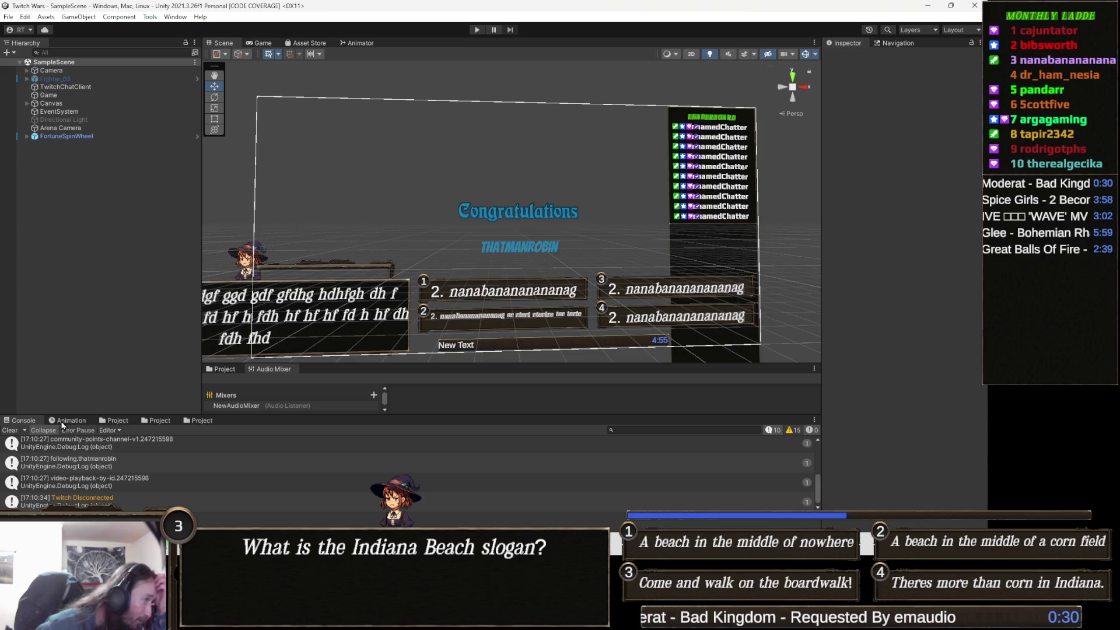
{"action": "scroll", "coordinate": [129, 485], "scroll_direction": "down", "scroll_amount": 1}
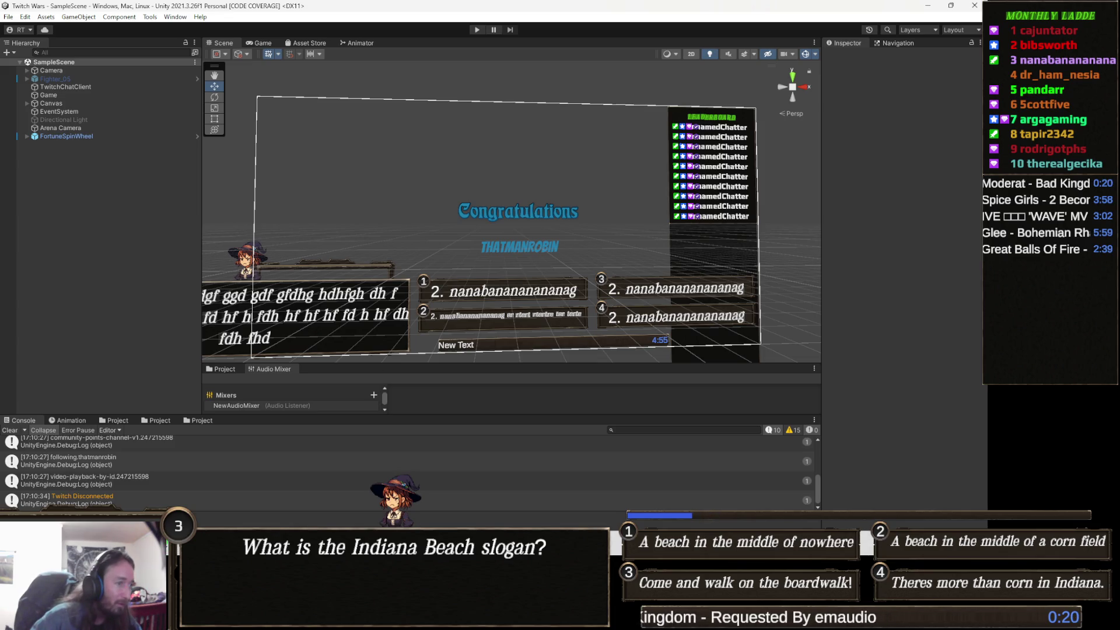
{"action": "key", "text": "alt+Tab"}
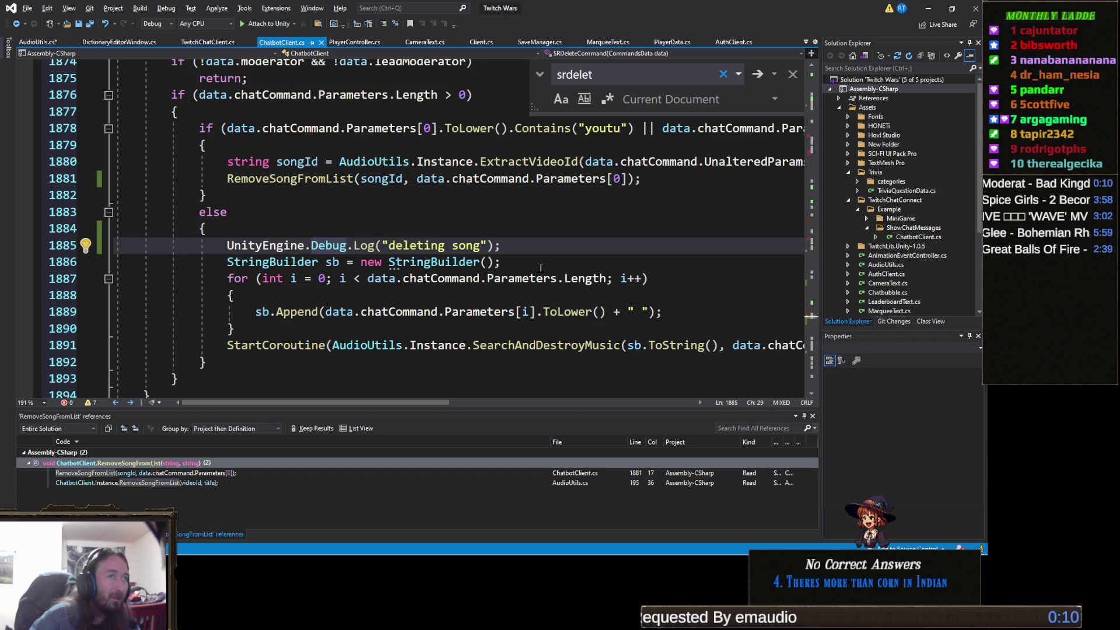
Inspect the chatCommand and 'youtu' conditions around line 1878 of SRDeleteCommand.
{"action": "left_click", "coordinate": [731, 126]}
{"action": "key", "text": "End"}
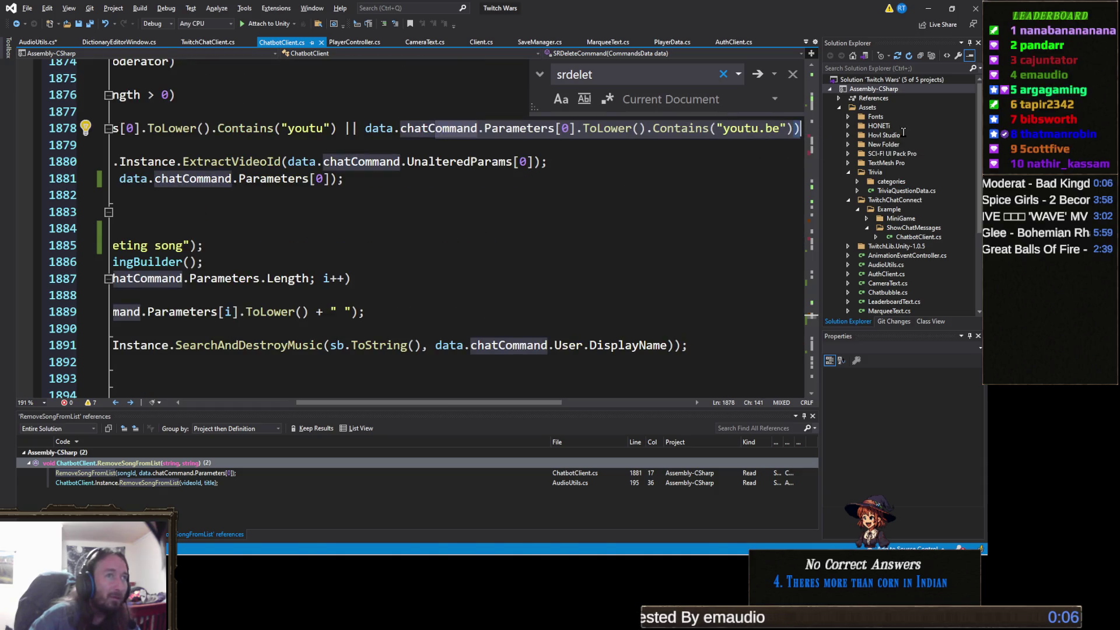
{"action": "key", "text": "Left"}
{"action": "key", "text": "Left"}
{"action": "key", "text": "Left"}
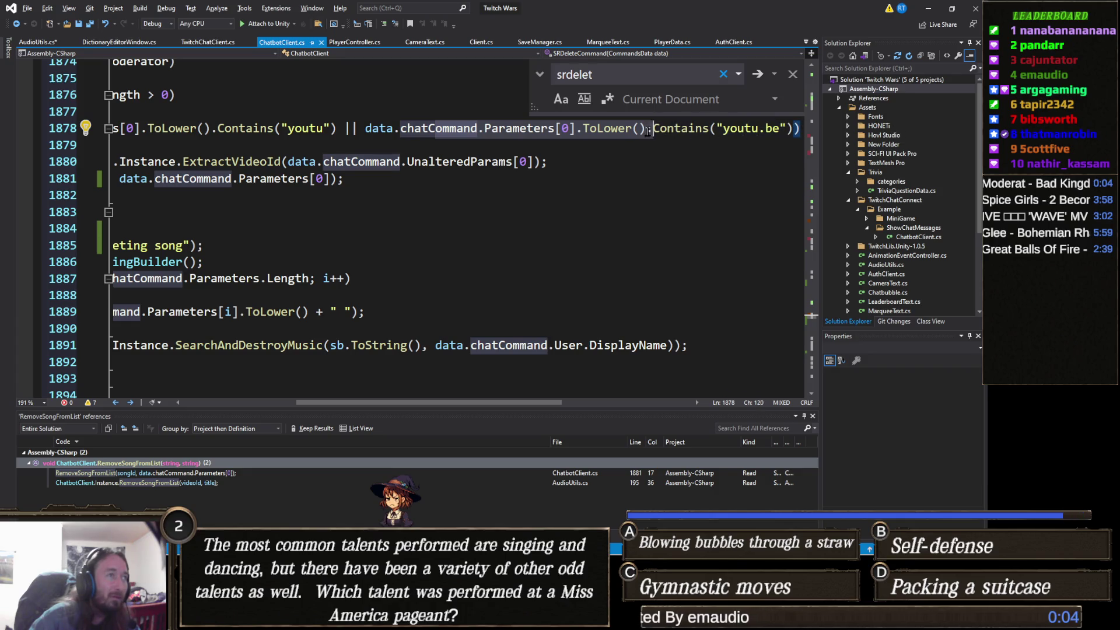
{"action": "left_click", "coordinate": [216, 127]}
{"action": "scroll", "coordinate": [219, 134], "scroll_direction": "up", "scroll_amount": 1}
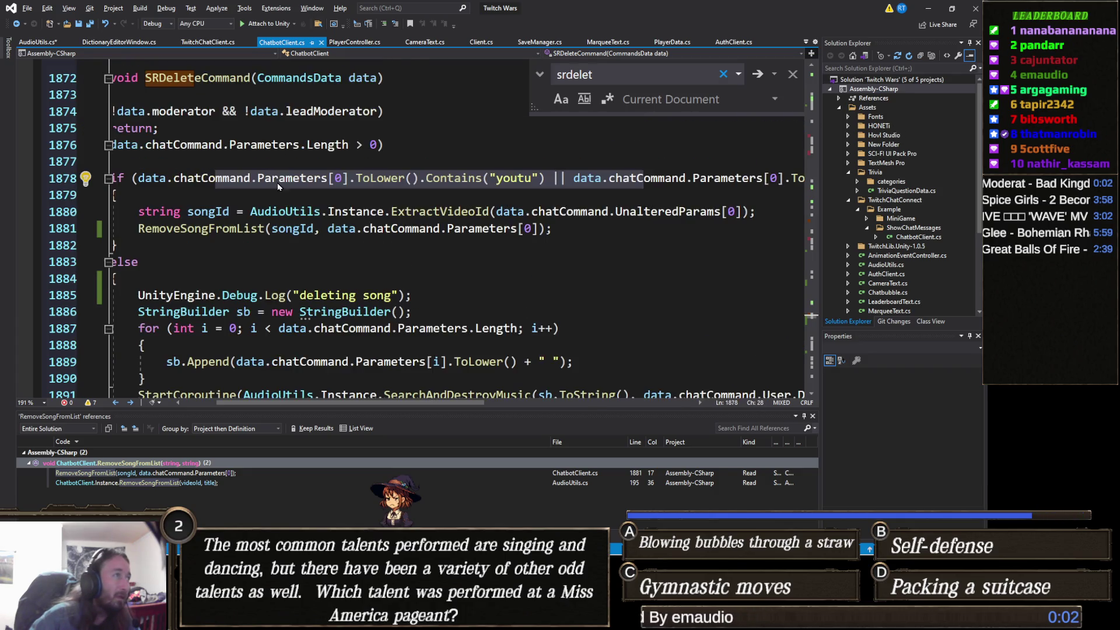
{"action": "left_click_drag", "start_coordinate": [228, 205], "coordinate": [111, 195]}
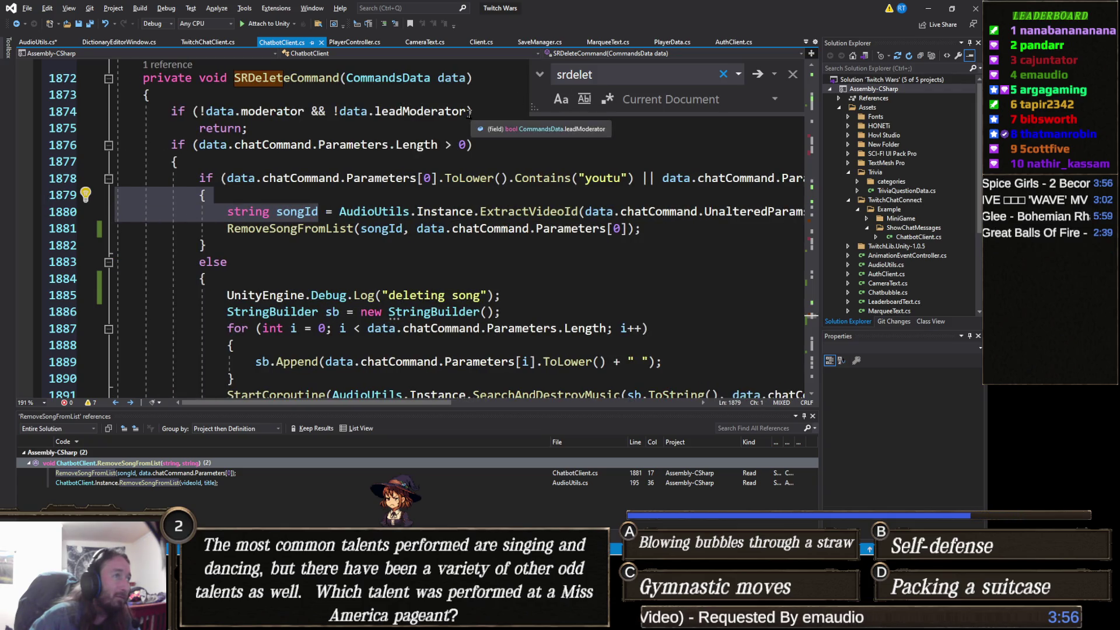
Change line 1874's check to '&& !data.streamer' after !data.leadModerator, then return to Unity.
{"action": "left_click", "coordinate": [491, 110]}
{"action": "type", "text": "|| dat"}
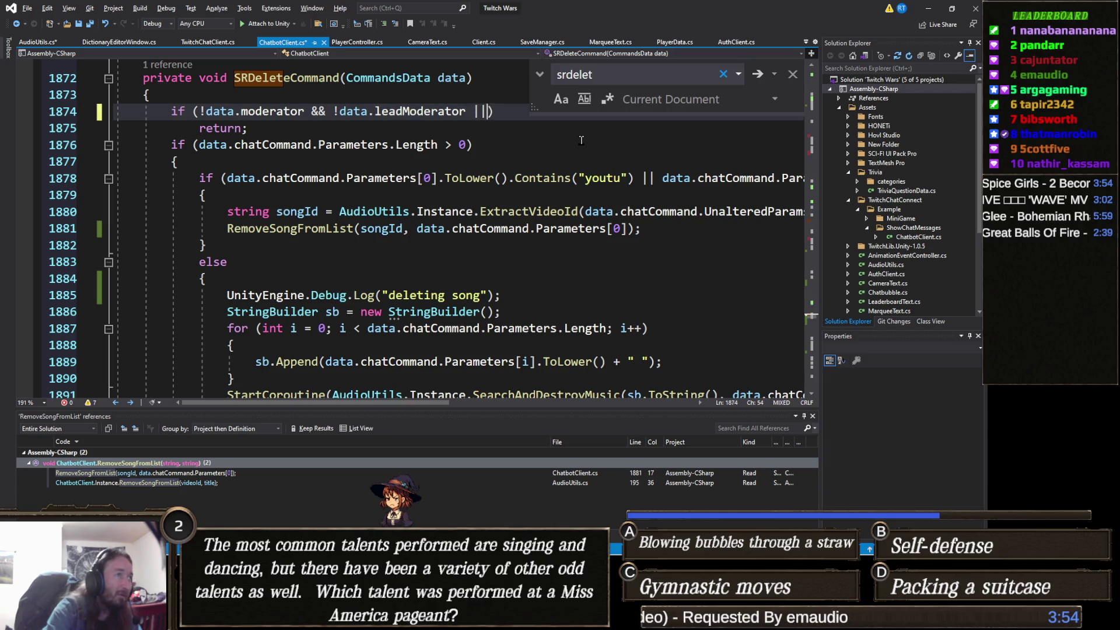
{"action": "type", "text": "a."}
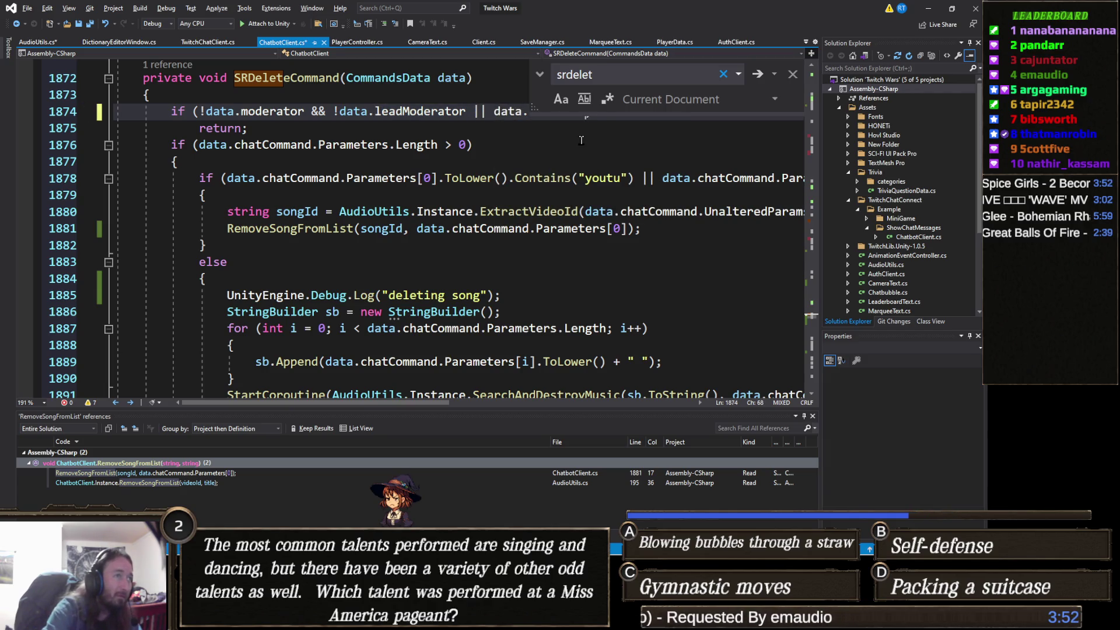
{"action": "scroll", "coordinate": [419, 184], "scroll_direction": "up", "scroll_amount": 2}
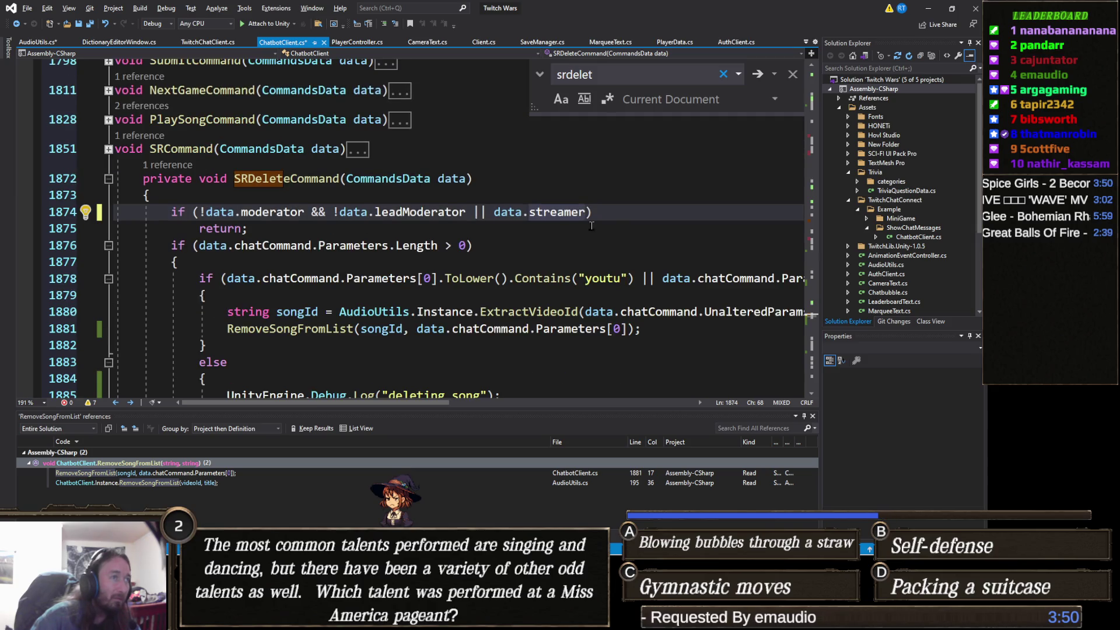
{"action": "left_click", "coordinate": [494, 211]}
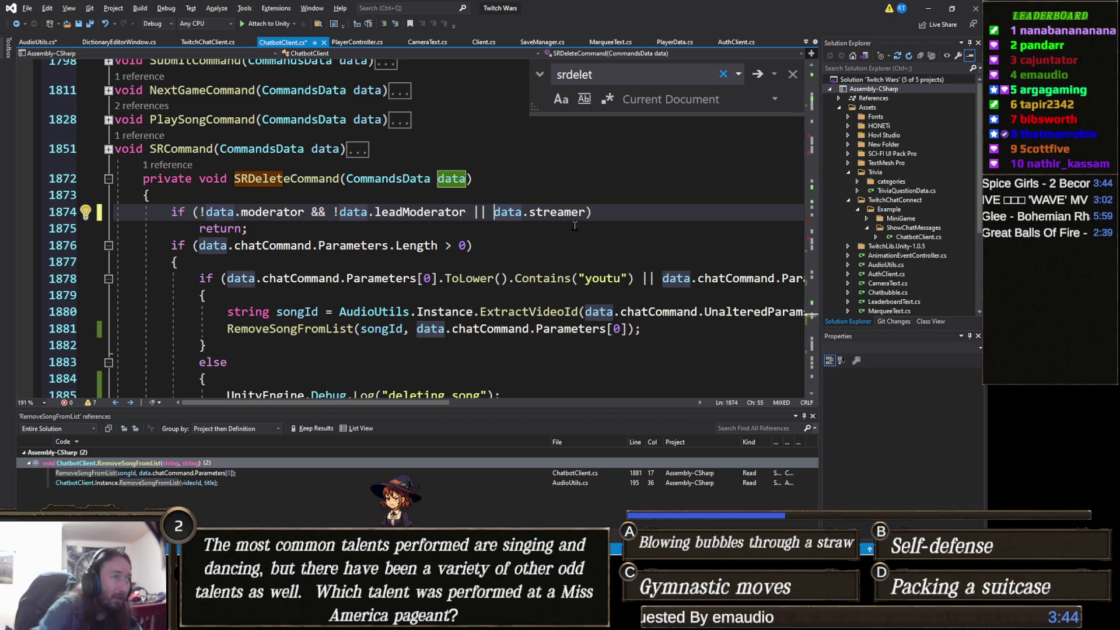
{"action": "key", "text": "BackSpace"}
{"action": "key", "text": "BackSpace"}
{"action": "key", "text": "BackSpace"}
{"action": "type", "text": "&& !"}
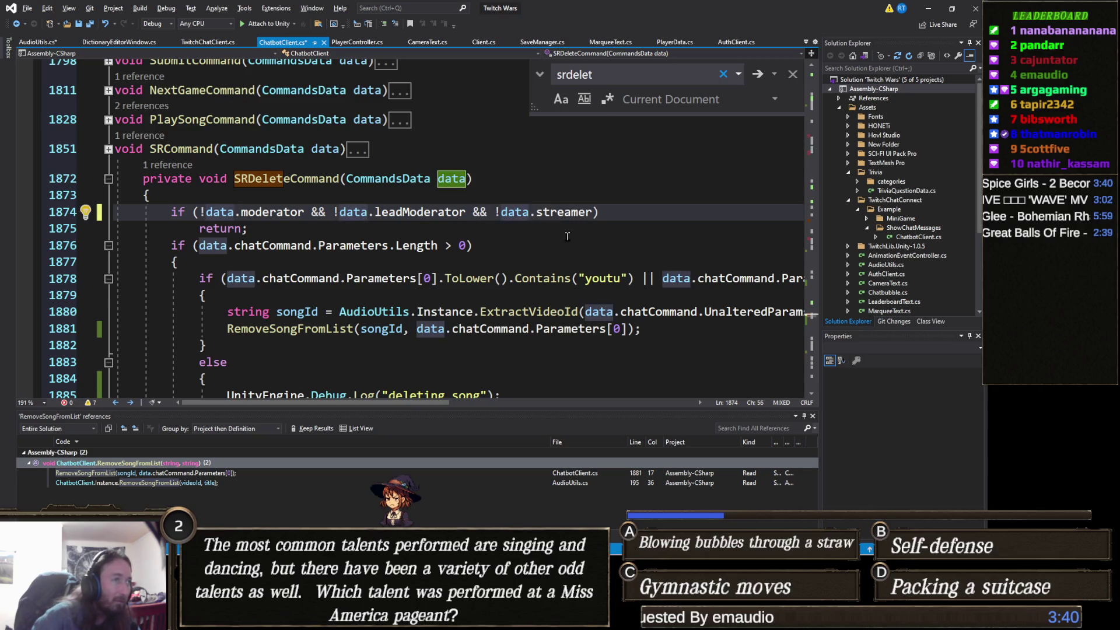
{"action": "left_click", "coordinate": [521, 278]}
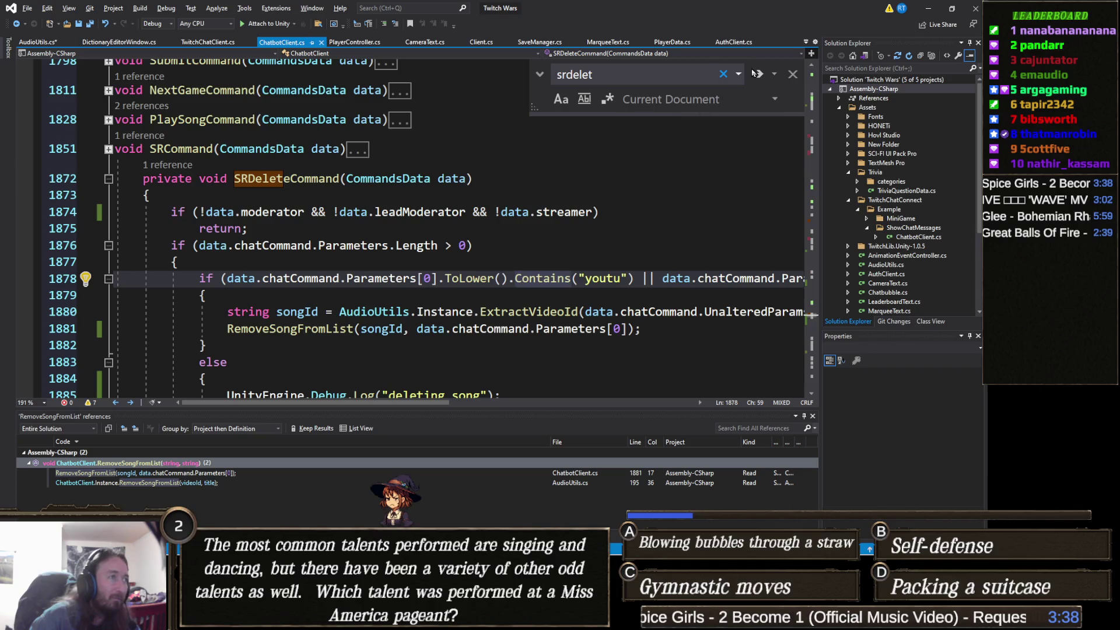
{"action": "left_click", "coordinate": [928, 8]}
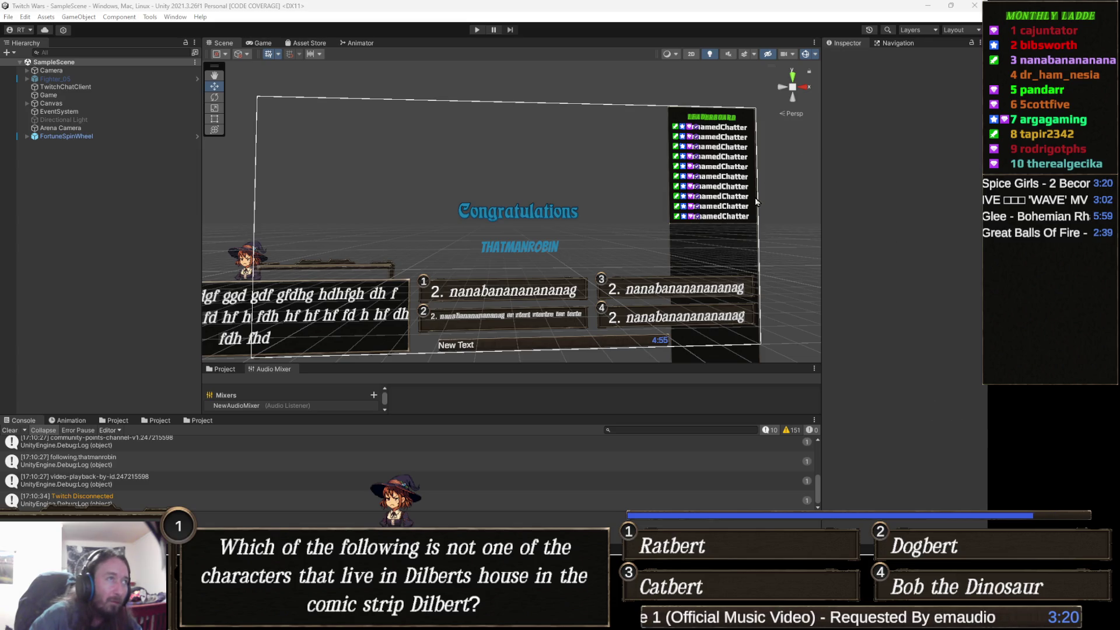
Test-run and stop the game, then open the code behind the 'deleting song' log.
{"action": "left_click", "coordinate": [482, 31]}
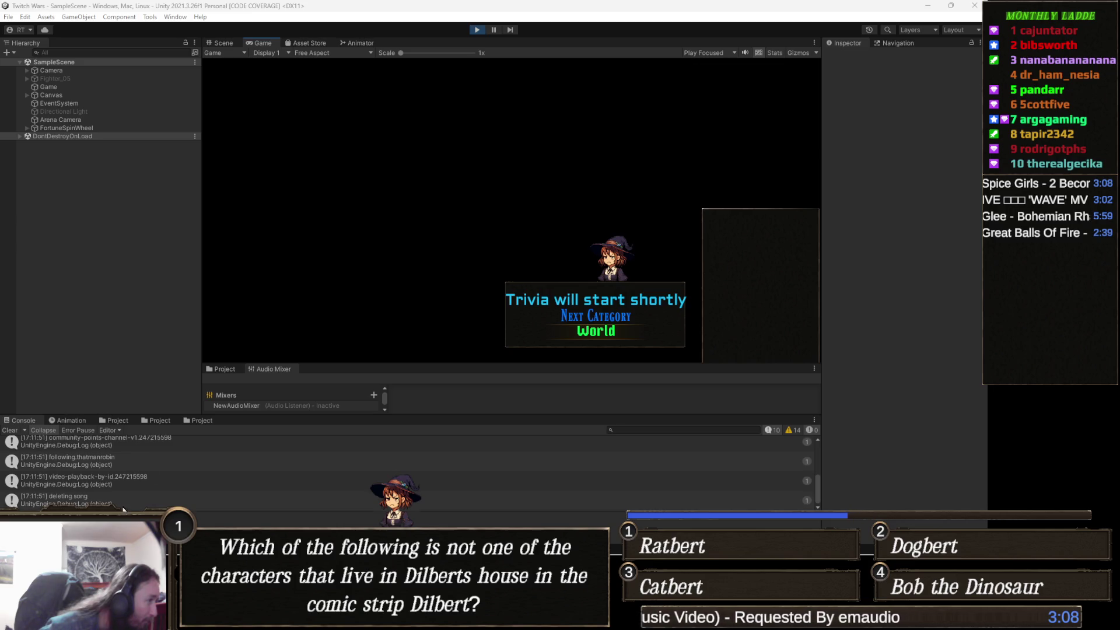
{"action": "left_click", "coordinate": [481, 29]}
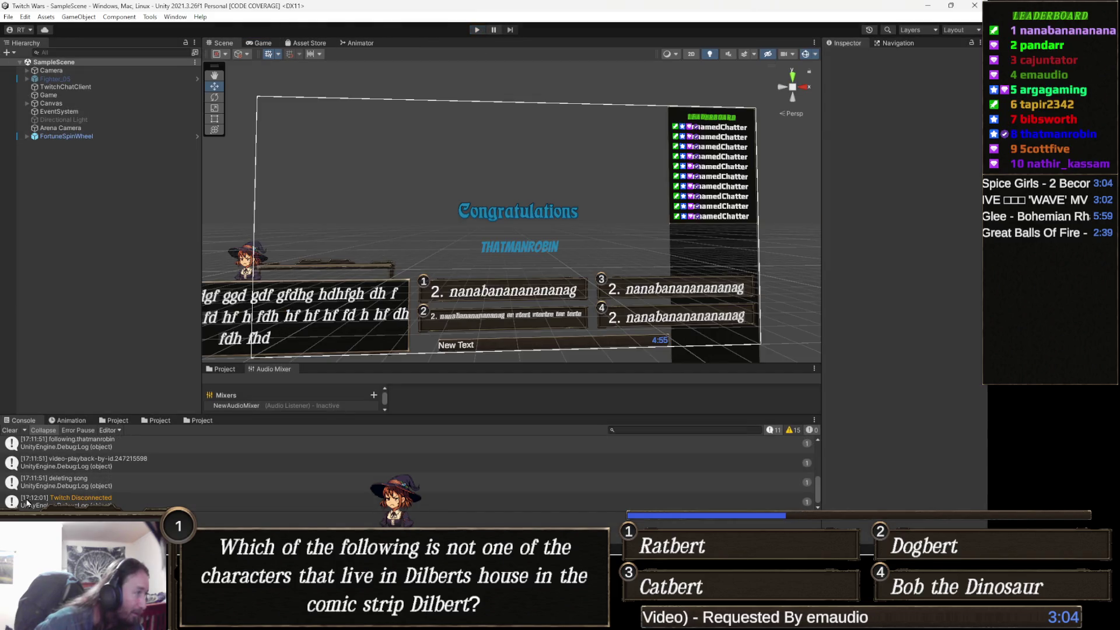
{"action": "double_click", "coordinate": [107, 482]}
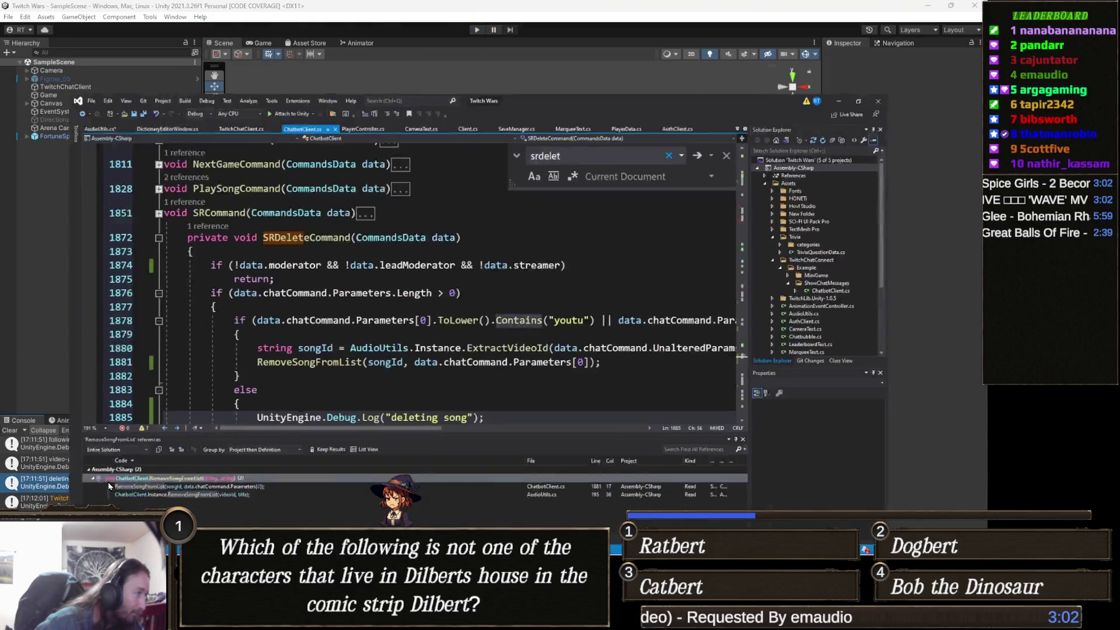
Go to the definition of SearchAndDestroyMusic from its call on line 1891.
{"action": "scroll", "coordinate": [350, 326], "scroll_direction": "down", "scroll_amount": 3}
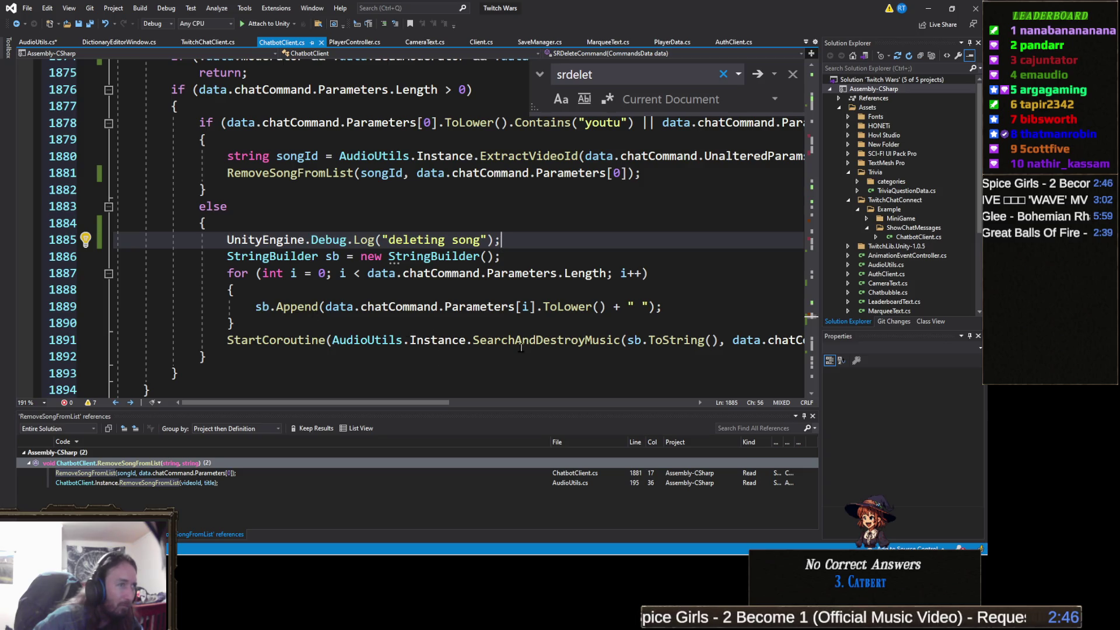
{"action": "double_click", "coordinate": [496, 340]}
{"action": "right_click", "coordinate": [496, 343]}
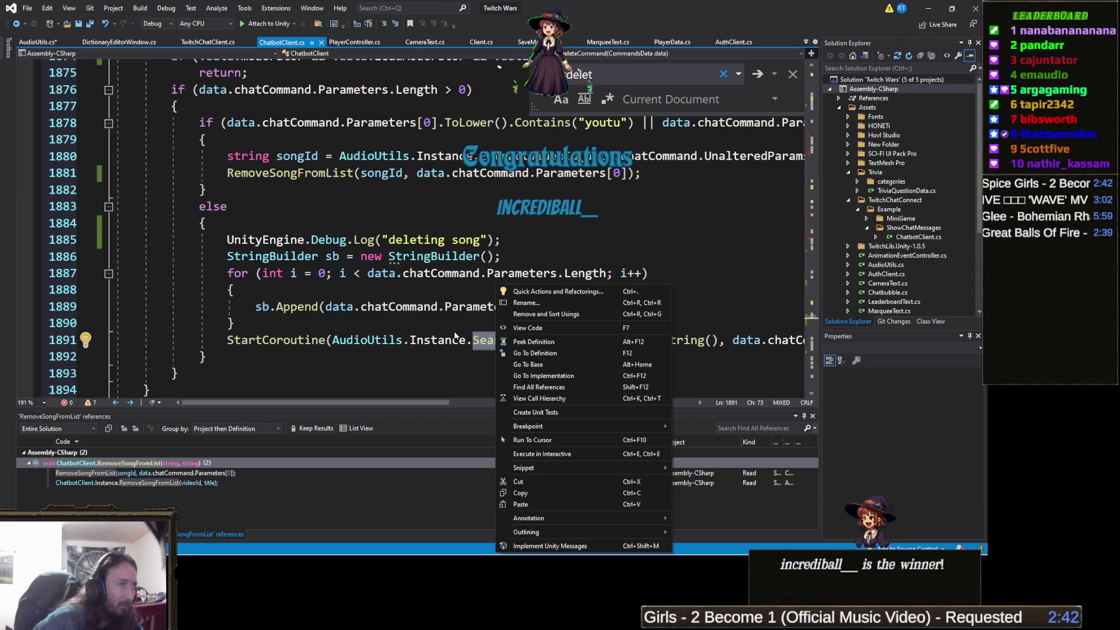
{"action": "left_click", "coordinate": [269, 312]}
{"action": "left_click", "coordinate": [543, 342]}
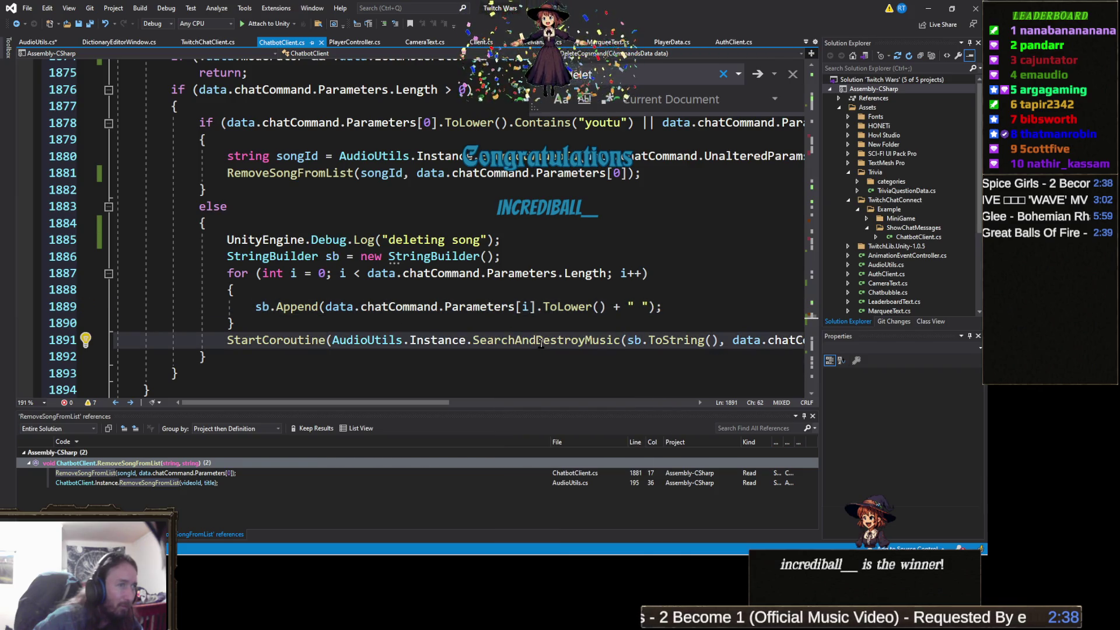
{"action": "right_click", "coordinate": [543, 342]}
{"action": "left_click", "coordinate": [520, 343]}
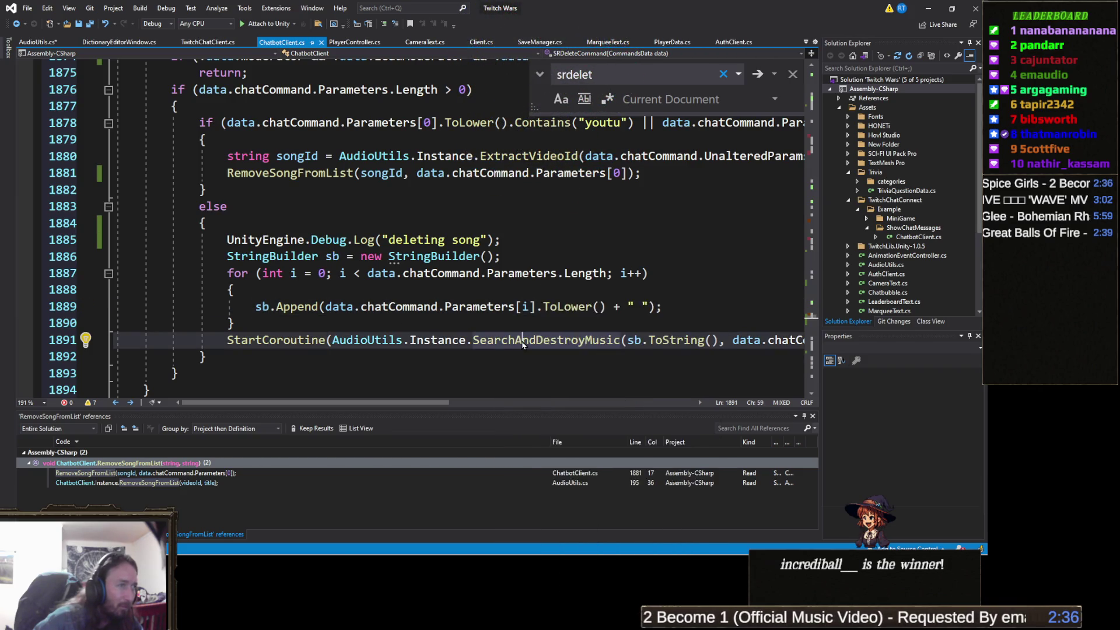
{"action": "right_click", "coordinate": [521, 343]}
{"action": "left_click", "coordinate": [581, 354]}
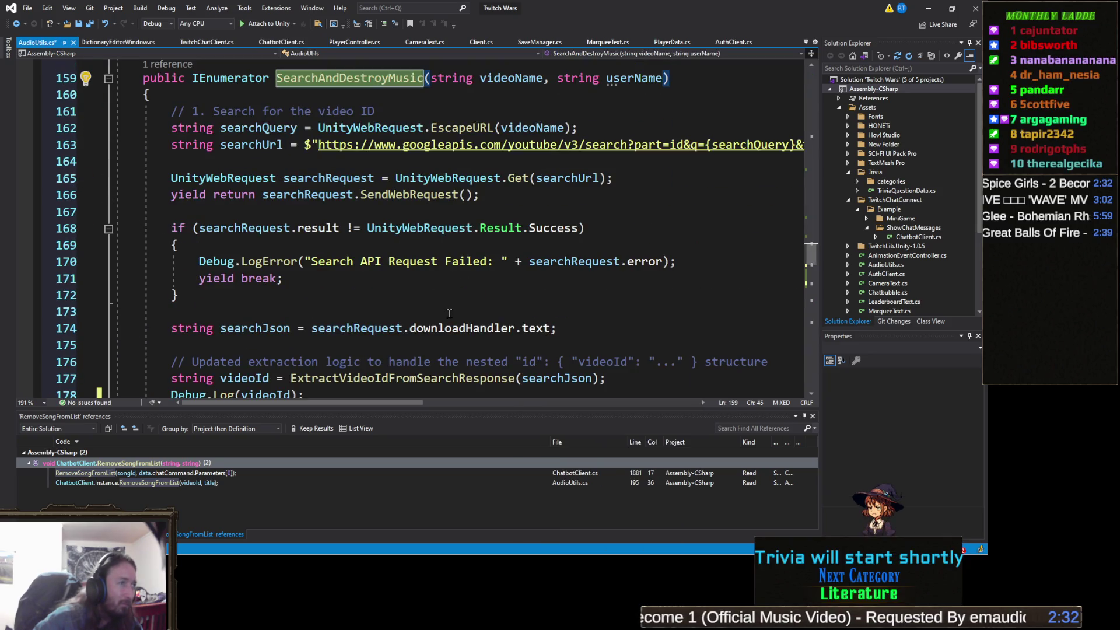
Review SearchAndDestroyMusic in AudioUtils.cs, highlighting the uses of searchRequest, then return to Unity.
{"action": "scroll", "coordinate": [460, 288], "scroll_direction": "down", "scroll_amount": 1}
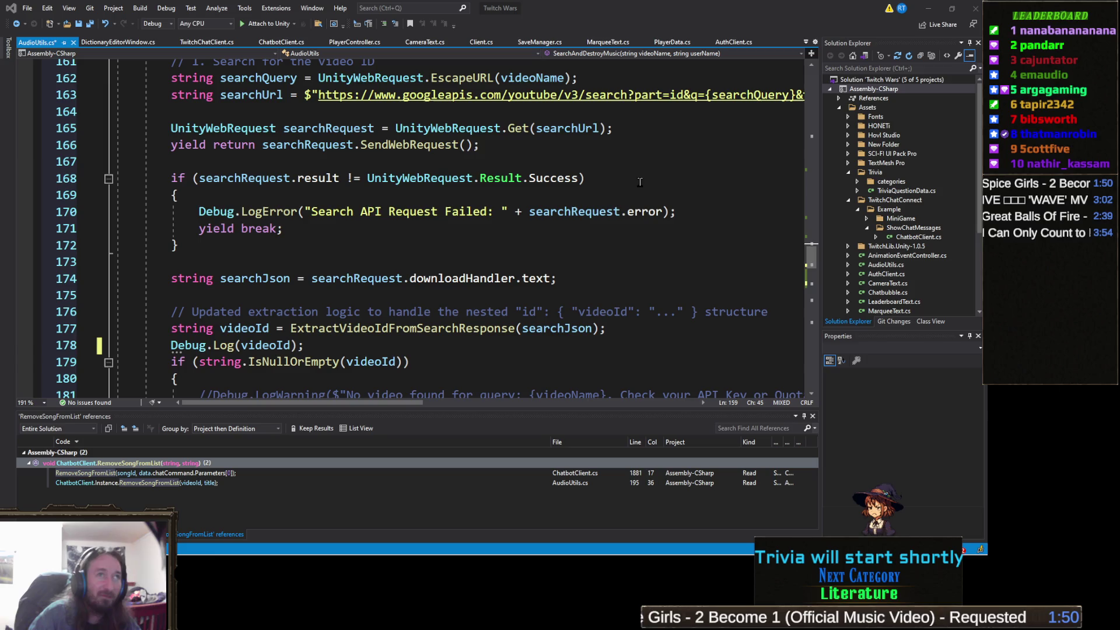
{"action": "left_click", "coordinate": [332, 329]}
{"action": "left_click", "coordinate": [401, 278]}
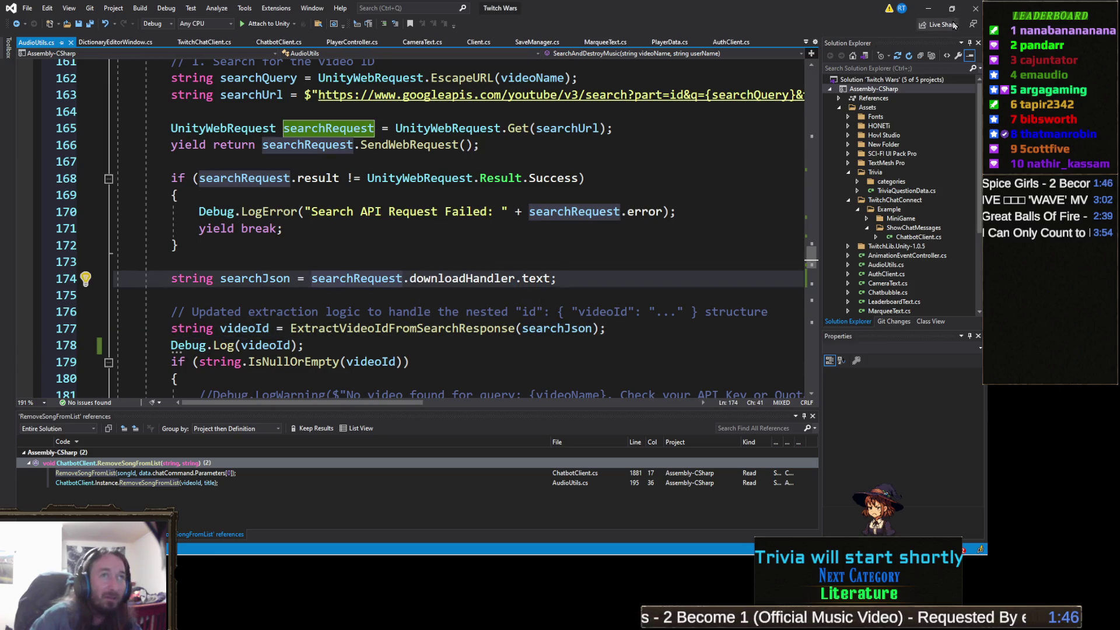
{"action": "left_click", "coordinate": [935, 9]}
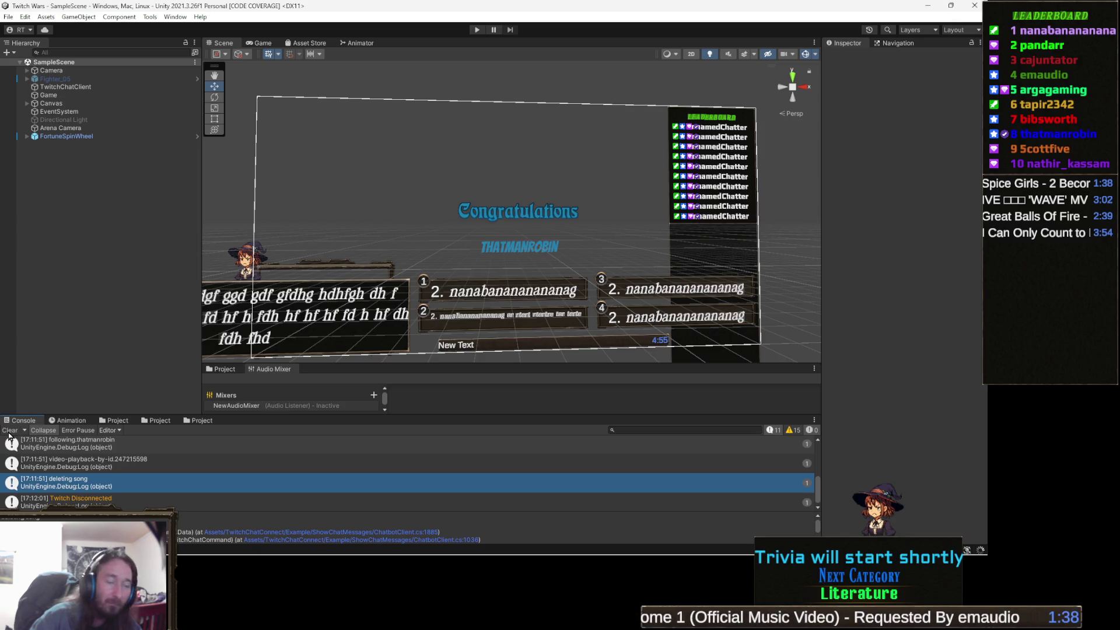
Clear the Console, run and stop a test, and open the code that logged 'Semisonic - Closing Time'.
{"action": "left_click", "coordinate": [9, 430]}
{"action": "mouse_move", "coordinate": [373, 551]}
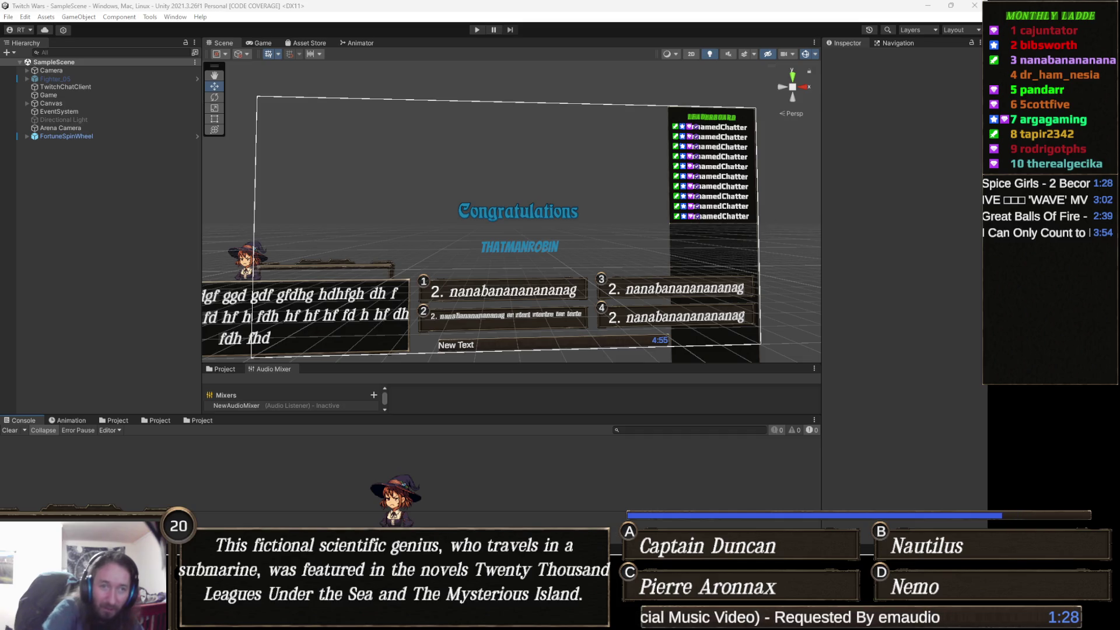
{"action": "left_click", "coordinate": [477, 30]}
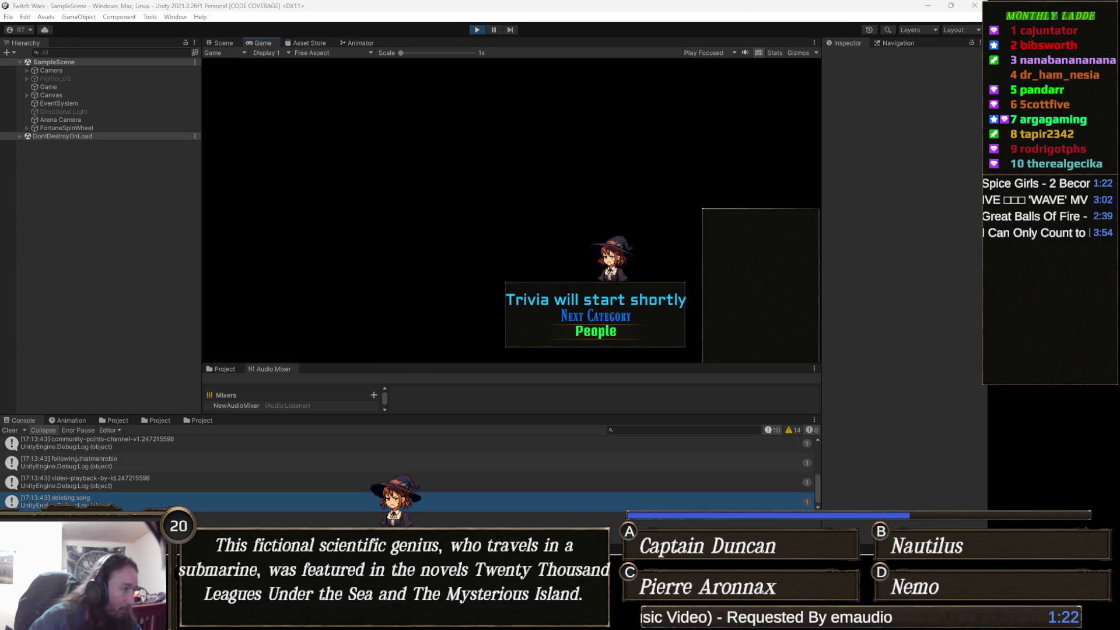
{"action": "left_click", "coordinate": [117, 462]}
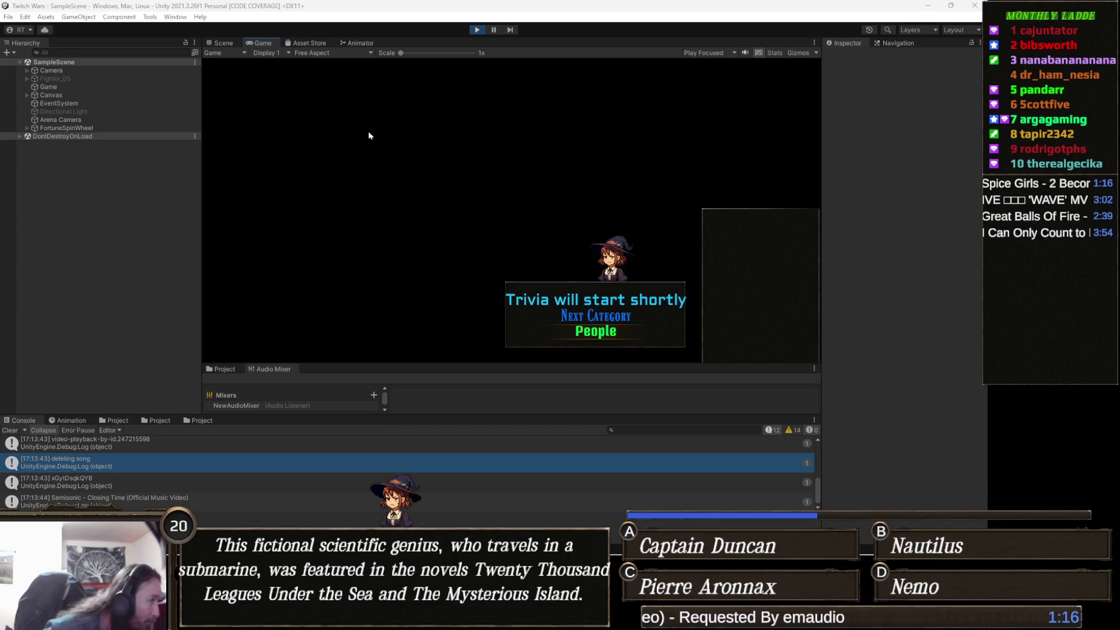
{"action": "left_click", "coordinate": [477, 30]}
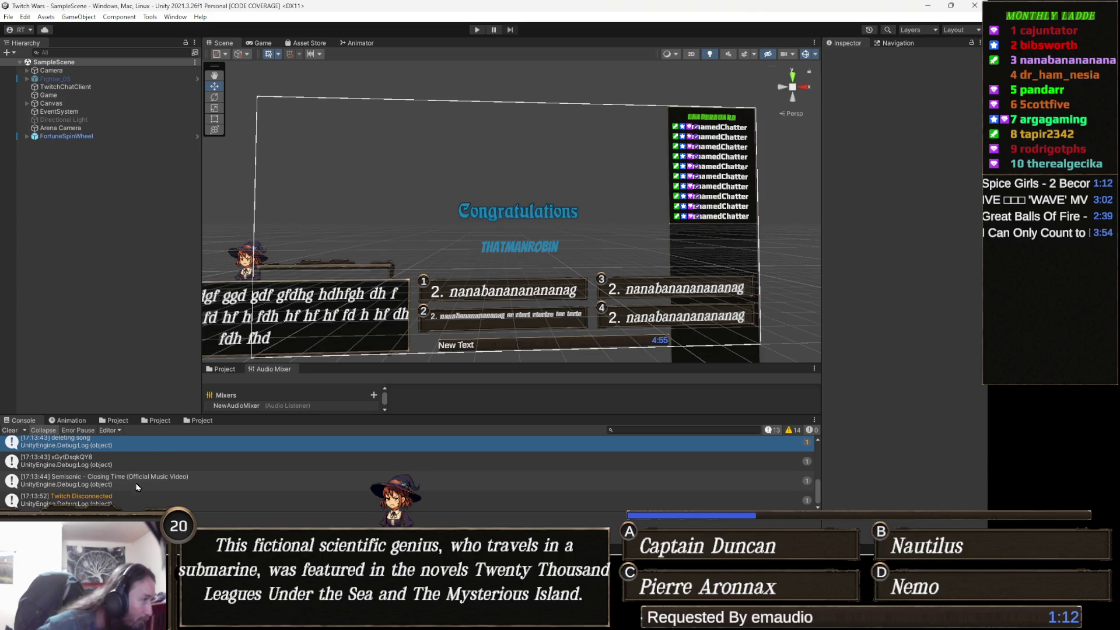
{"action": "double_click", "coordinate": [121, 481]}
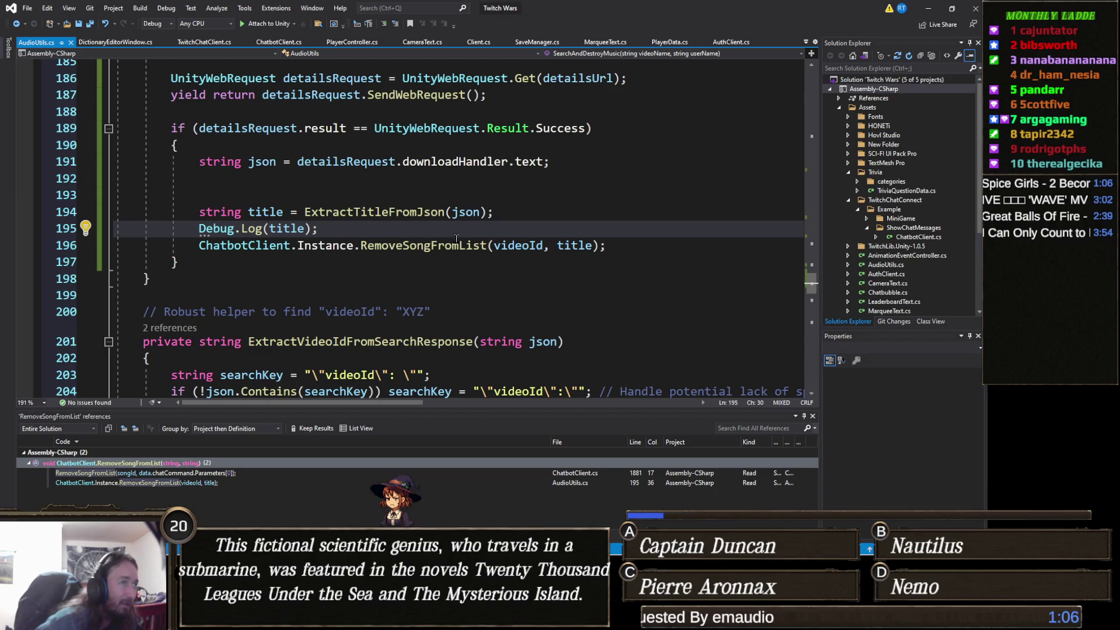
Jump to RemoveSongFromList's definition in ChatbotClient.cs and scroll through it.
{"action": "double_click", "coordinate": [424, 251]}
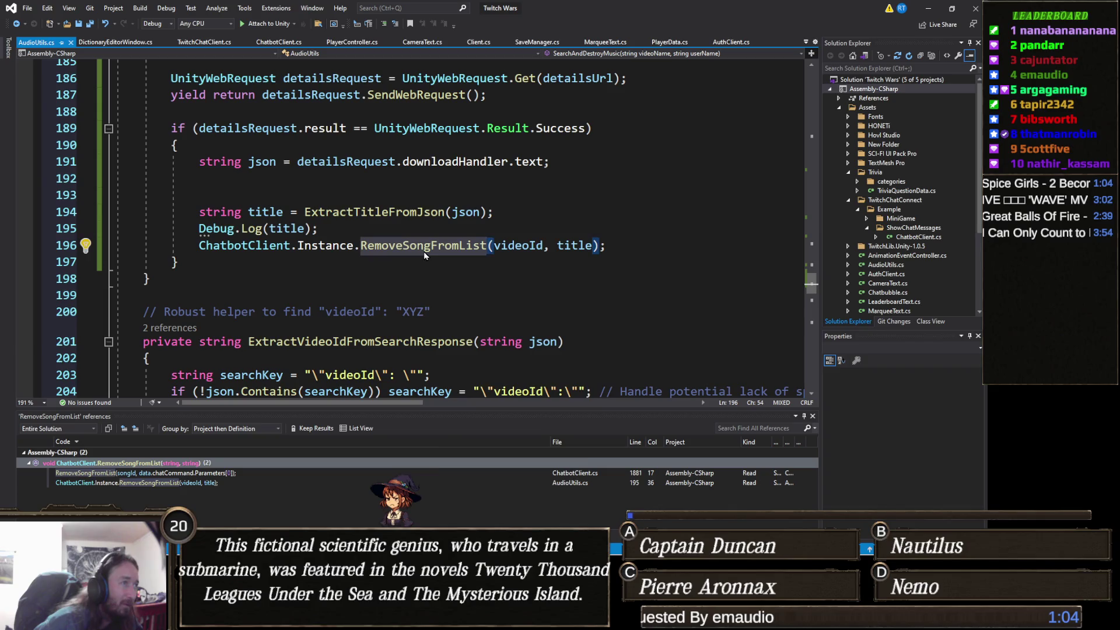
{"action": "right_click", "coordinate": [424, 251]}
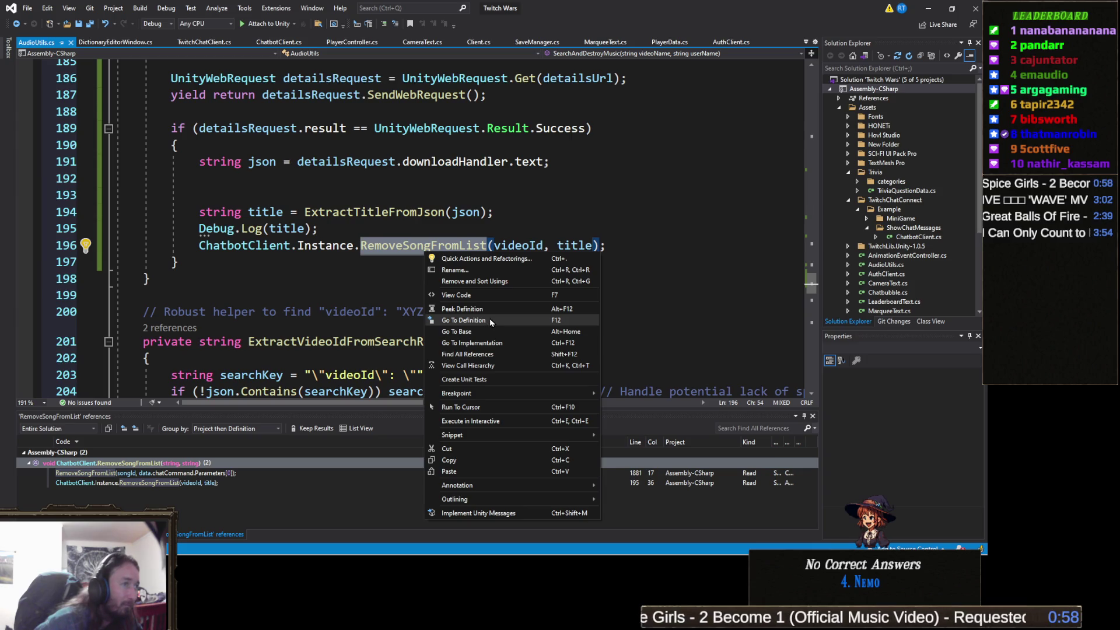
{"action": "left_click", "coordinate": [490, 322]}
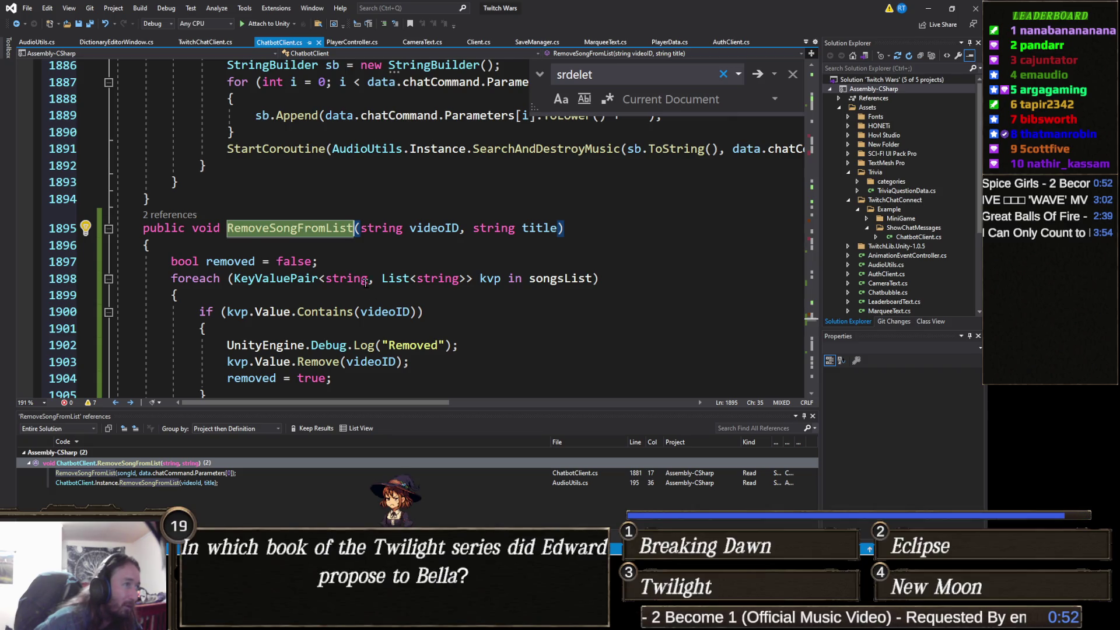
{"action": "scroll", "coordinate": [362, 279], "scroll_direction": "down", "scroll_amount": 1}
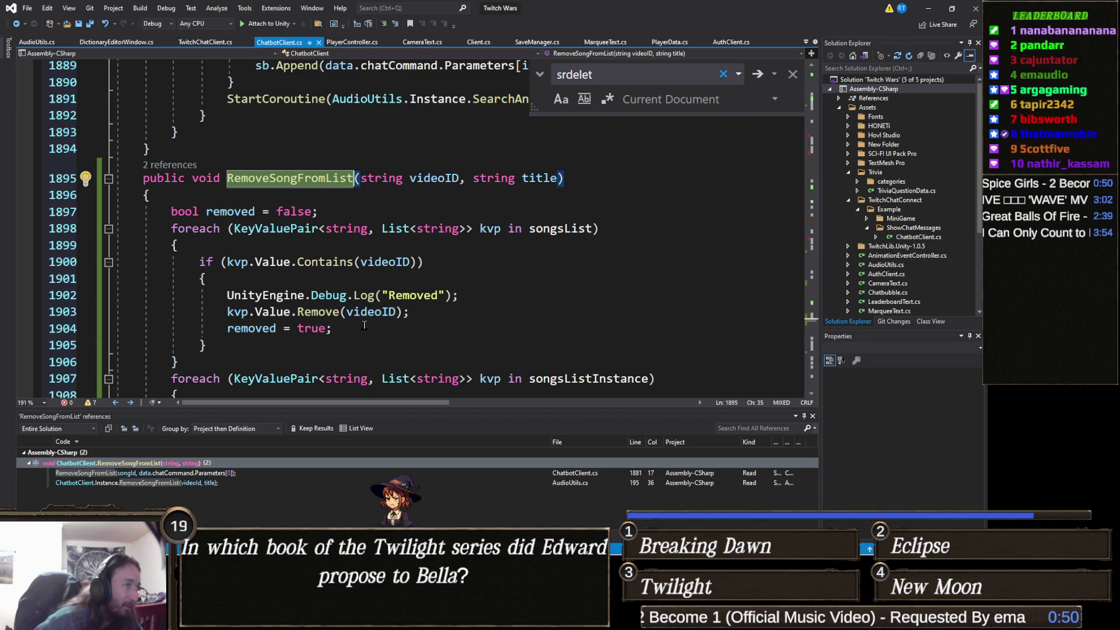
{"action": "scroll", "coordinate": [364, 325], "scroll_direction": "down", "scroll_amount": 2}
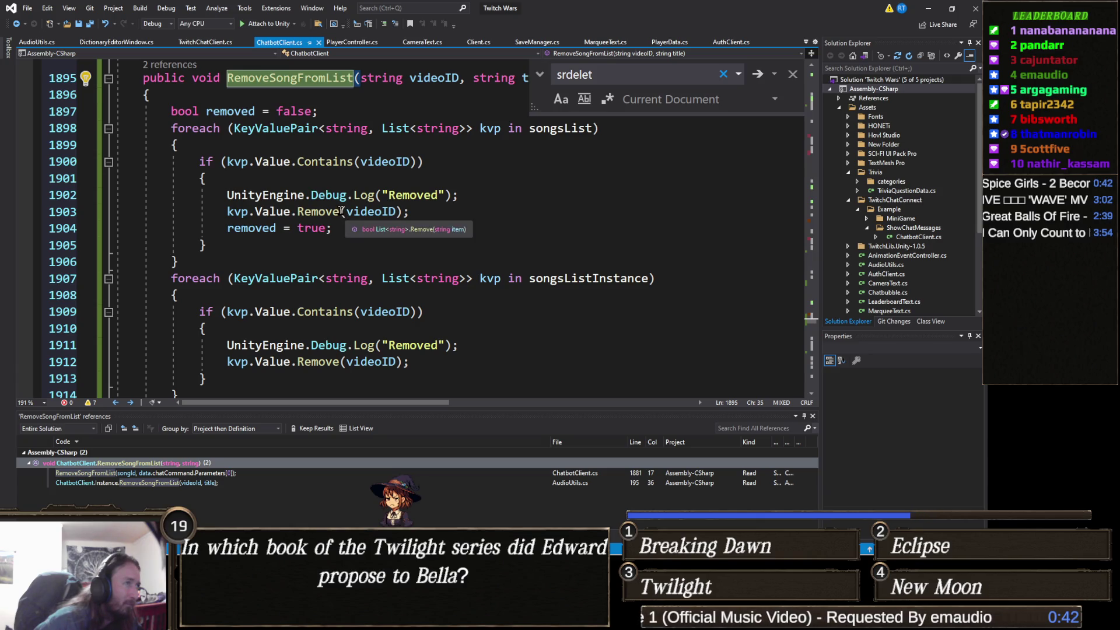
Find all 15 references to the songsList field on line 1898.
{"action": "double_click", "coordinate": [552, 129]}
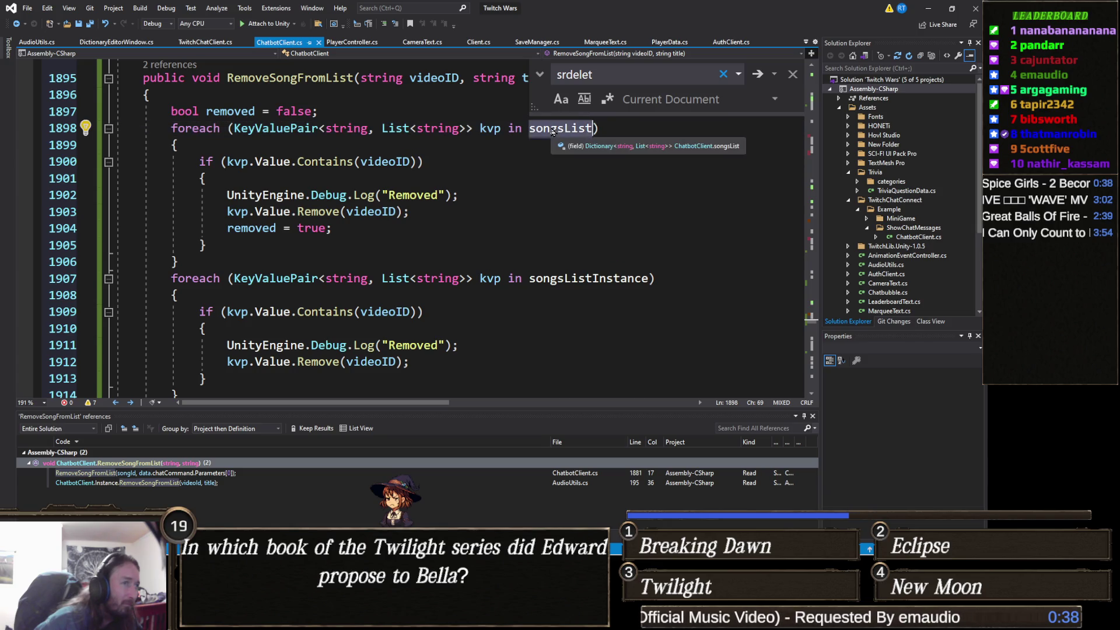
{"action": "right_click", "coordinate": [552, 129]}
{"action": "left_click", "coordinate": [613, 231]}
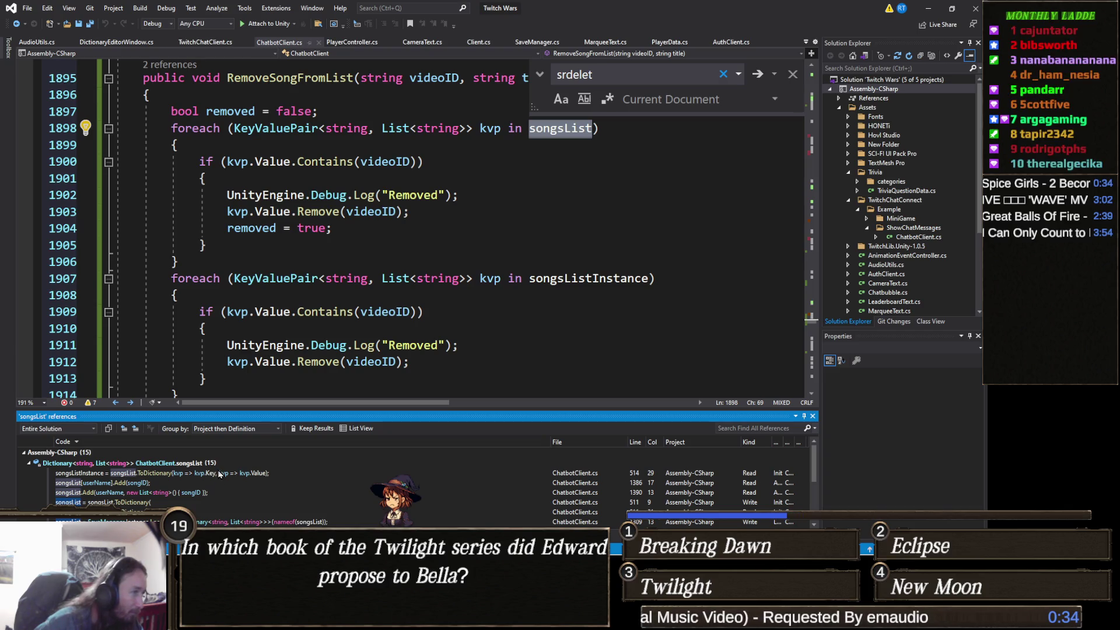
Use the AddSongToList CodeLens references to jump to its call at AudioUtils.cs line 92.
{"action": "mouse_move", "coordinate": [217, 475]}
{"action": "double_click", "coordinate": [149, 483]}
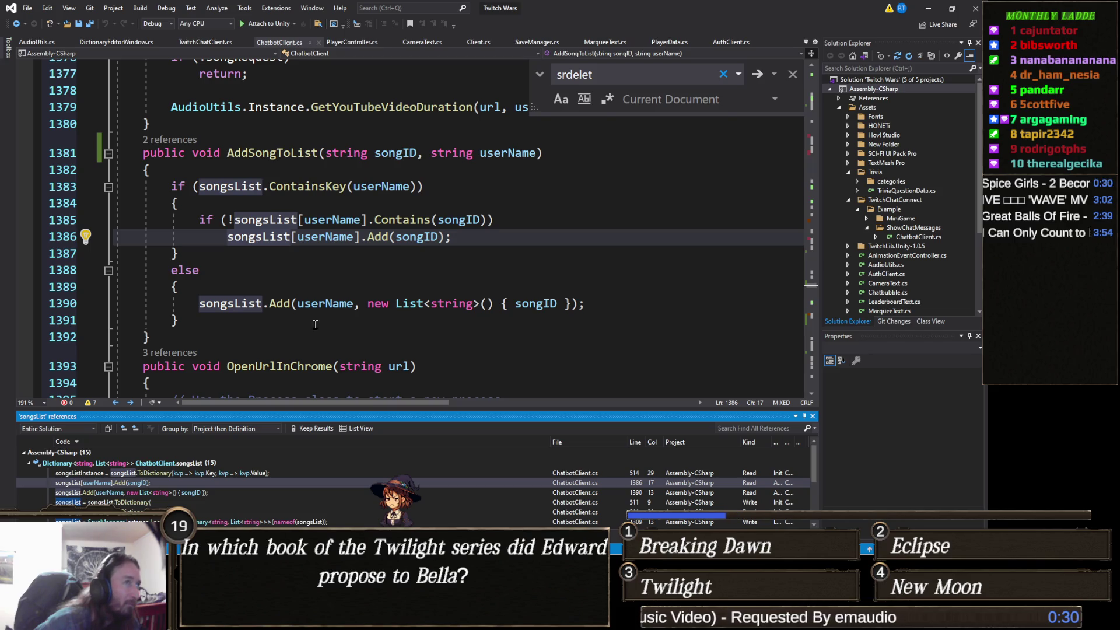
{"action": "left_click", "coordinate": [175, 140]}
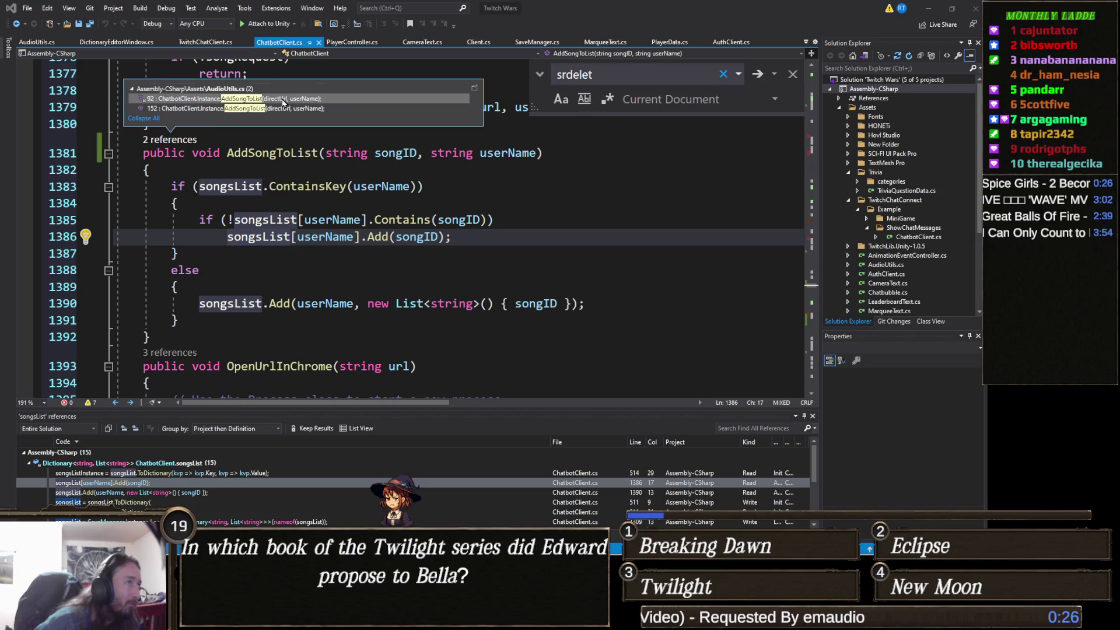
{"action": "mouse_move", "coordinate": [284, 102]}
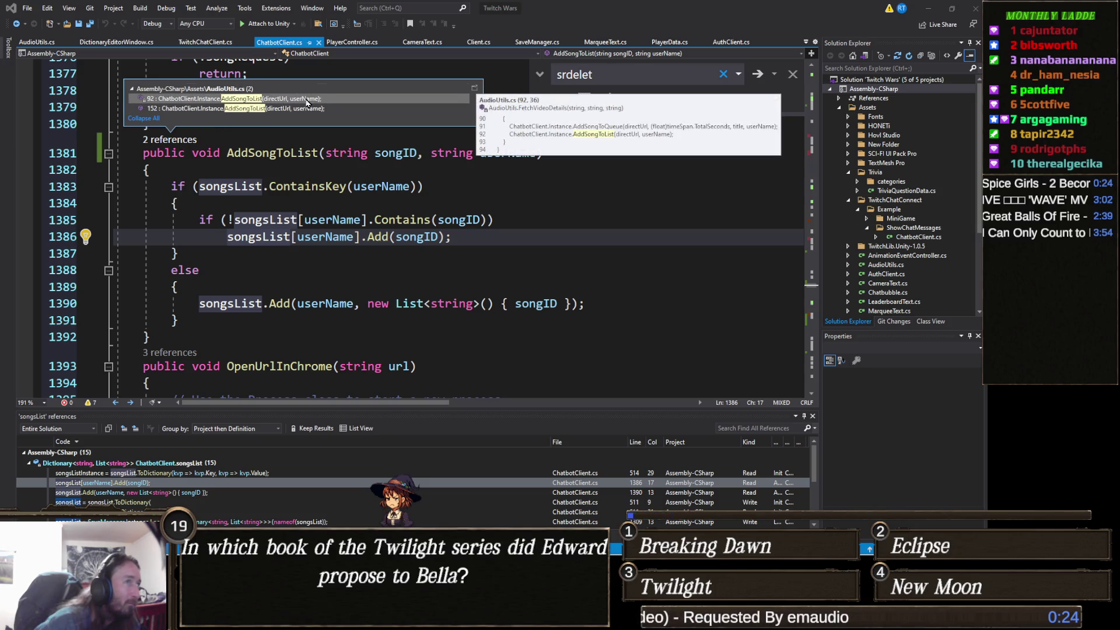
{"action": "left_click", "coordinate": [306, 103]}
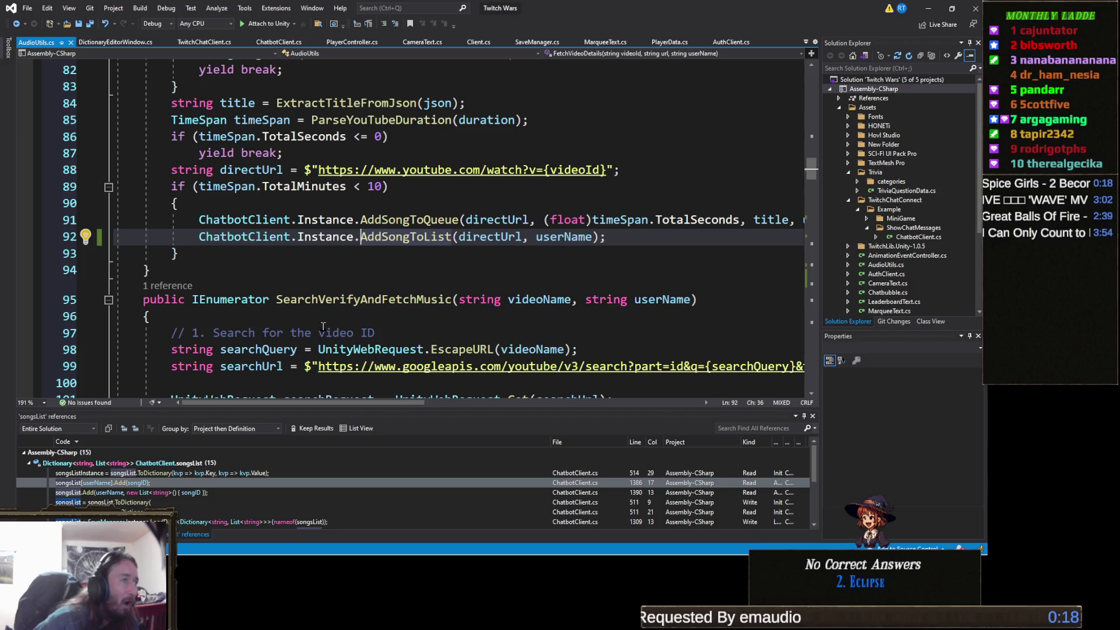
Scroll to the second AddSongToList call at line 152, then switch to TwitchChatClient.cs.
{"action": "mouse_move", "coordinate": [402, 230]}
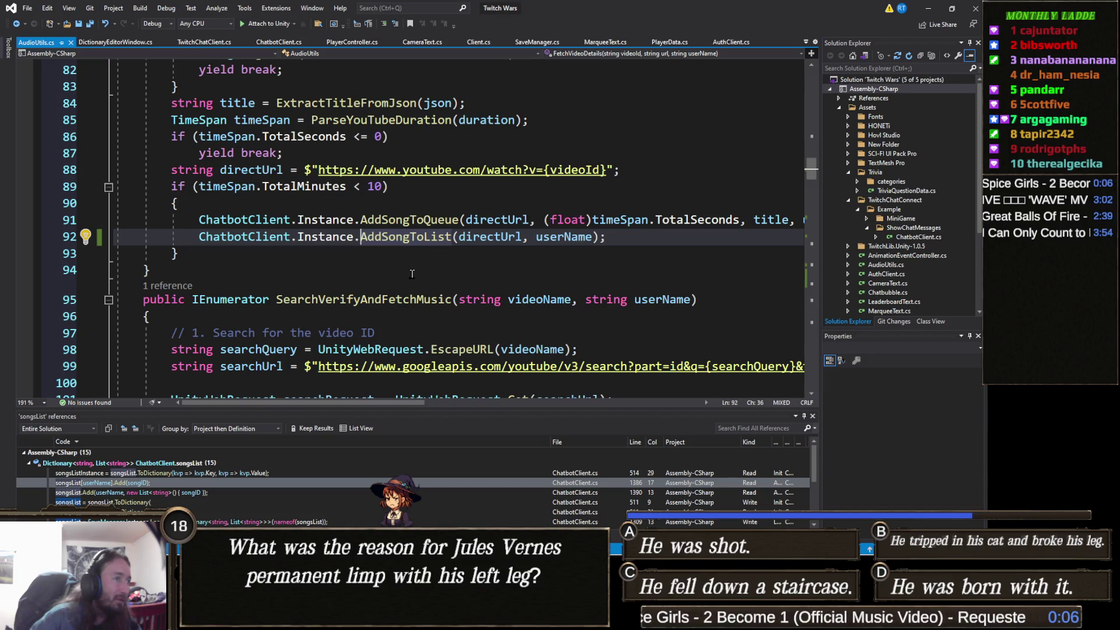
{"action": "scroll", "coordinate": [412, 273], "scroll_direction": "down", "scroll_amount": 17}
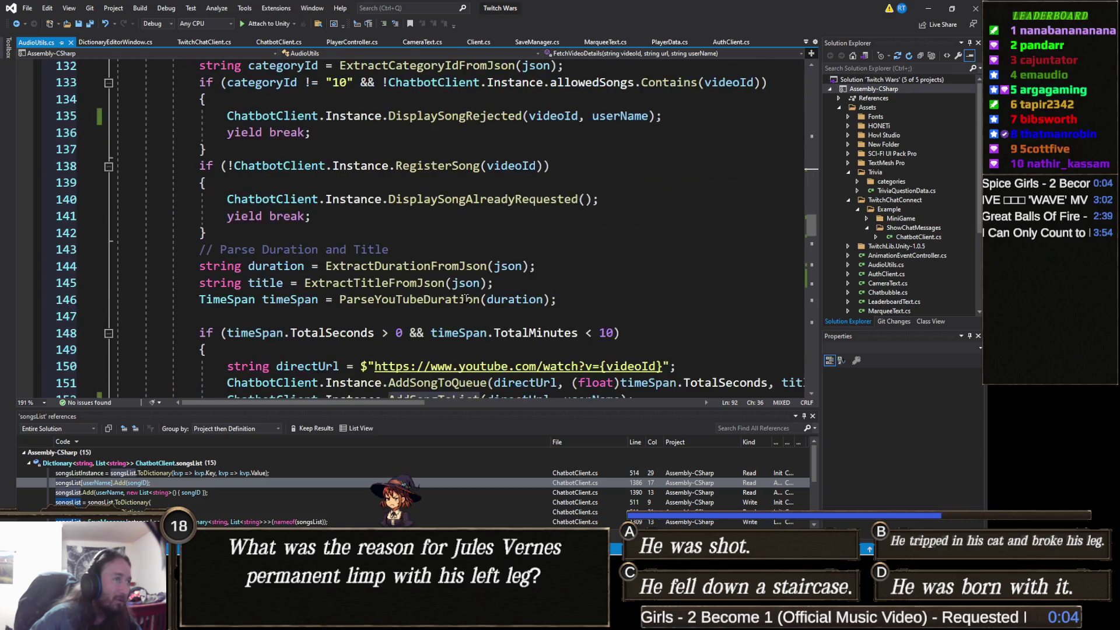
{"action": "scroll", "coordinate": [466, 298], "scroll_direction": "down", "scroll_amount": 5}
{"action": "scroll", "coordinate": [467, 299], "scroll_direction": "down", "scroll_amount": 1}
{"action": "scroll", "coordinate": [465, 296], "scroll_direction": "up", "scroll_amount": 4}
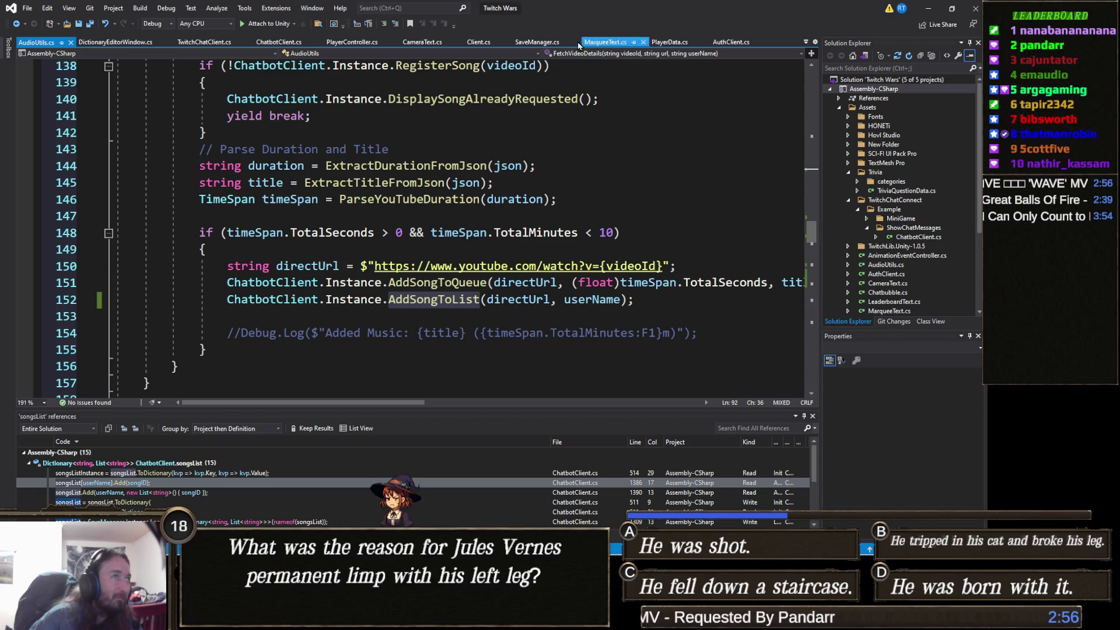
{"action": "left_click", "coordinate": [204, 42]}
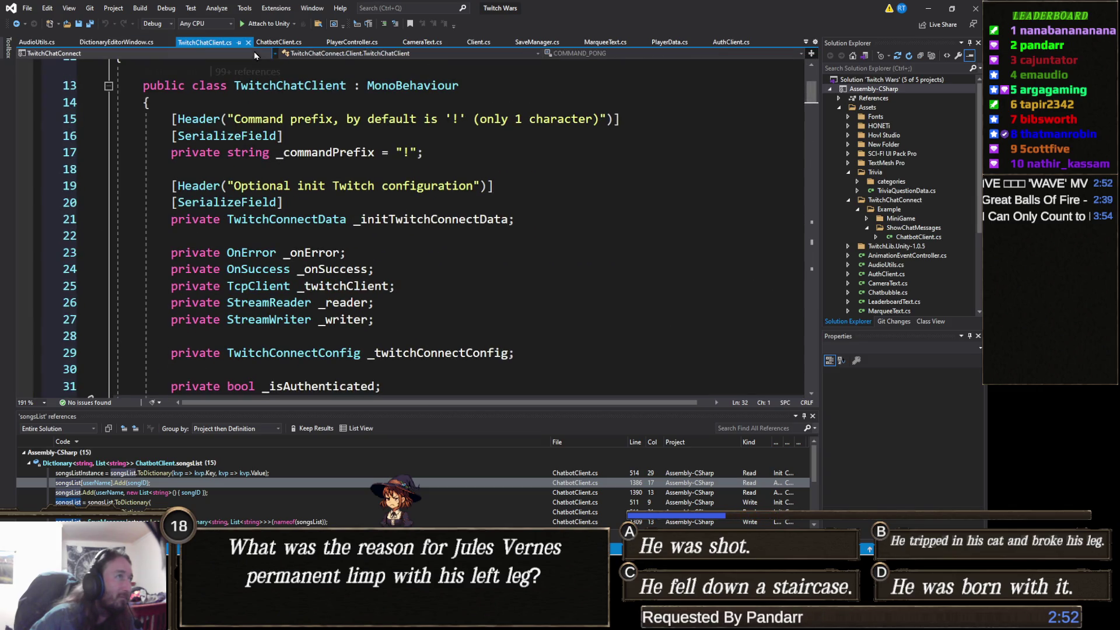
Switch back to ChatbotClient.cs at the AddSongToList method on line 1386.
{"action": "left_click", "coordinate": [279, 42]}
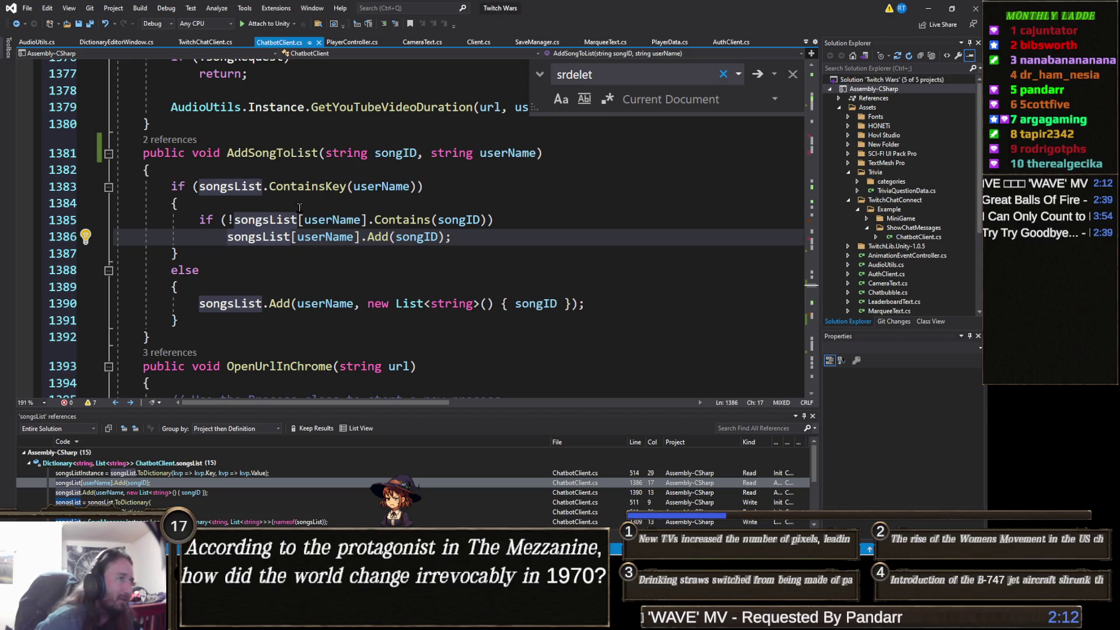
Step through the songsList references at lines 514 and 1309 in ChatbotClient.cs.
{"action": "left_click", "coordinate": [199, 473]}
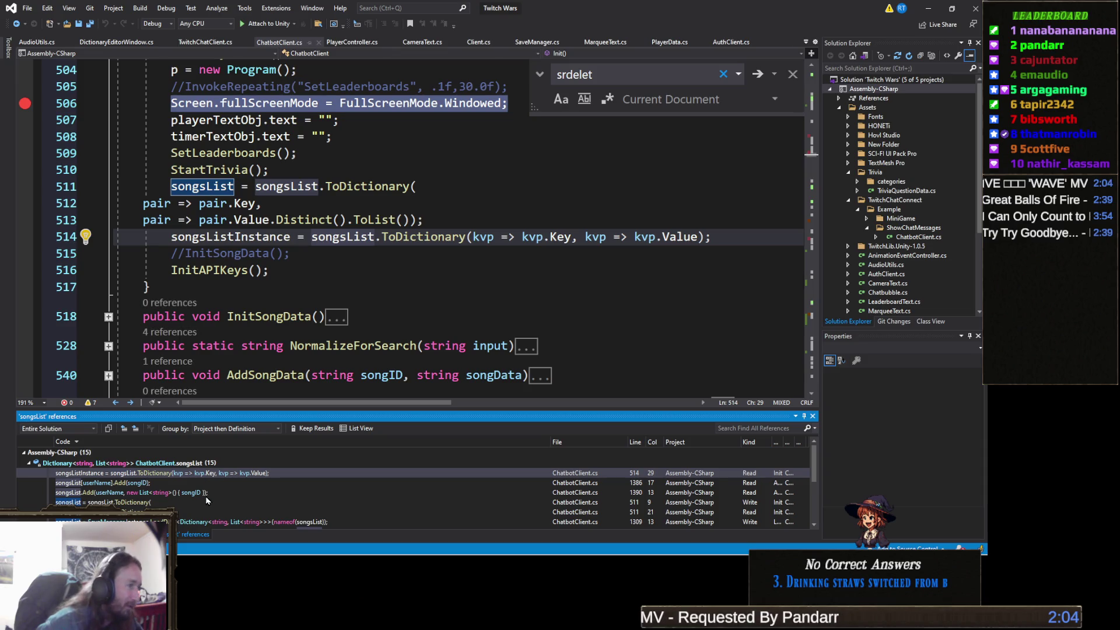
{"action": "scroll", "coordinate": [206, 499], "scroll_direction": "down", "scroll_amount": 1}
{"action": "left_click", "coordinate": [255, 508]}
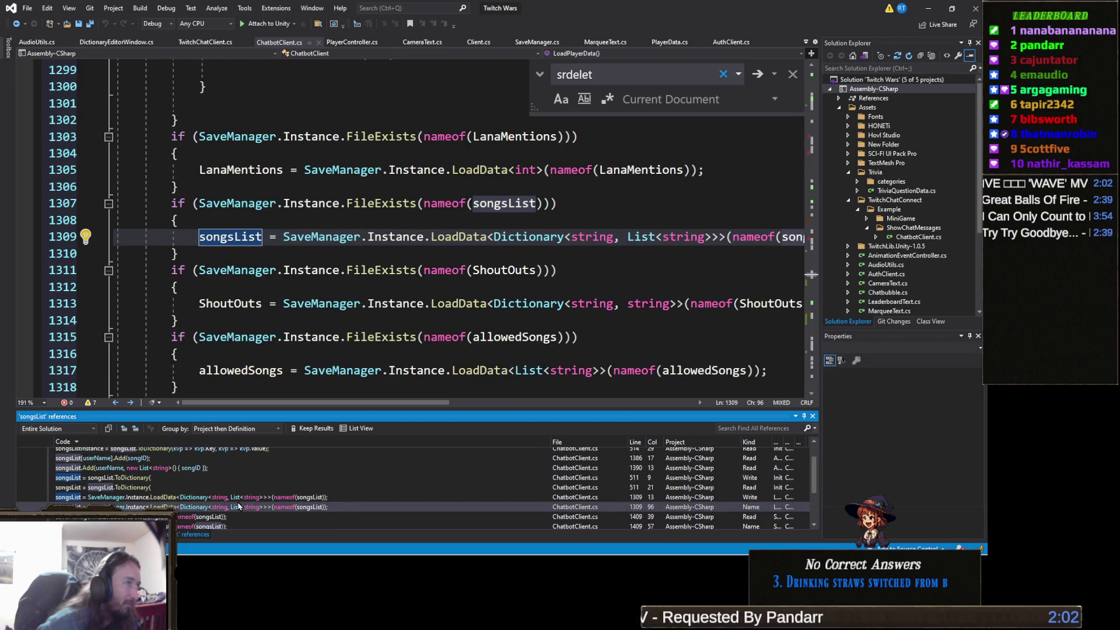
{"action": "key", "text": "Up"}
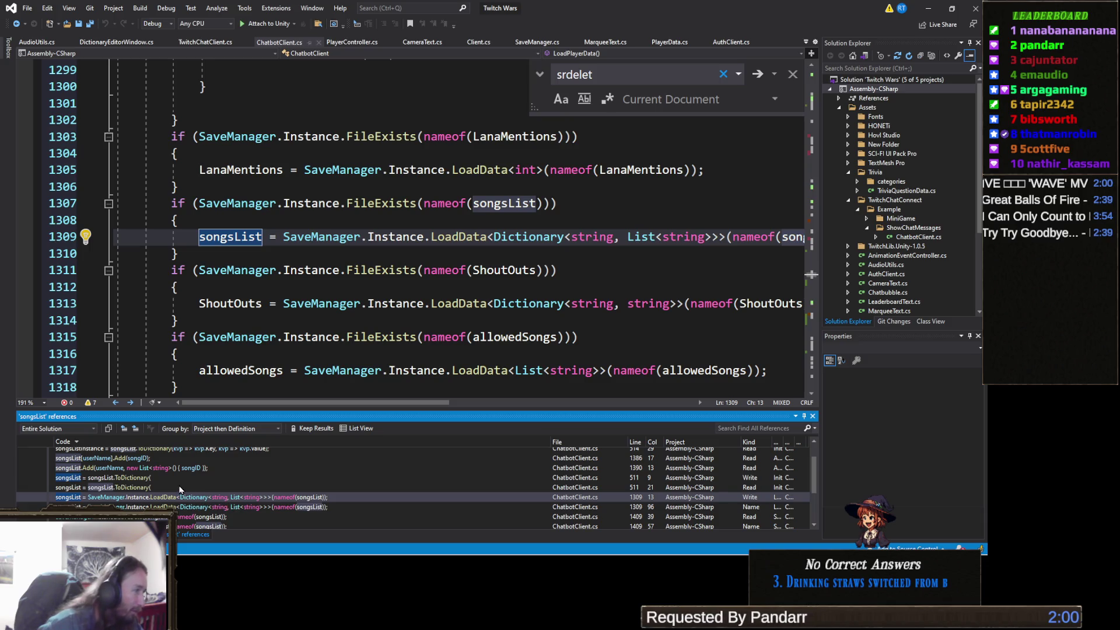
{"action": "scroll", "coordinate": [163, 493], "scroll_direction": "up", "scroll_amount": 1}
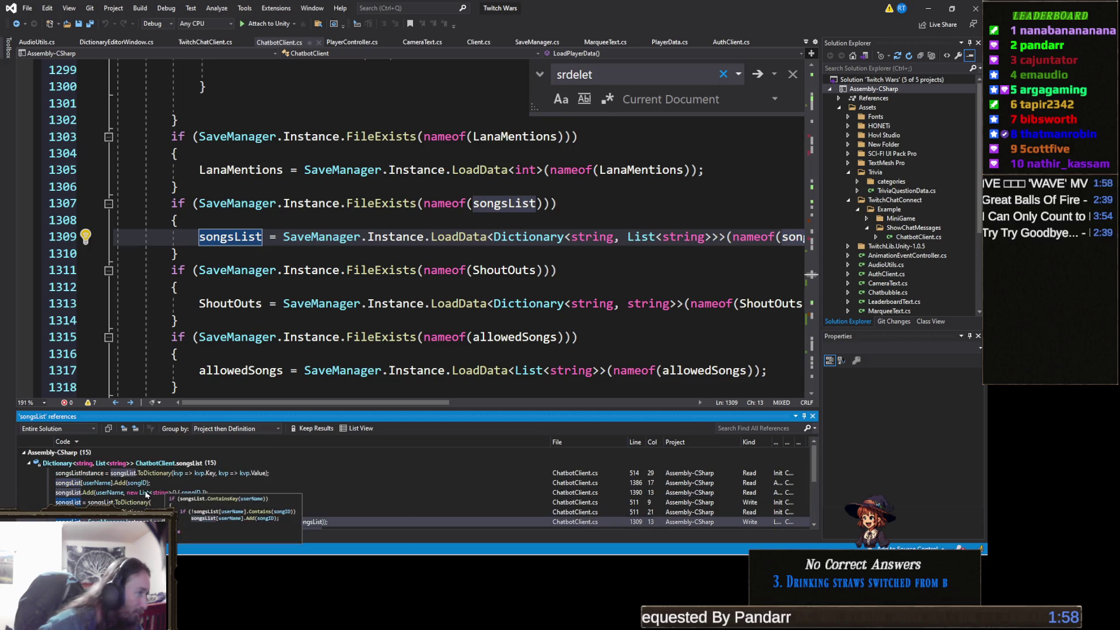
{"action": "scroll", "coordinate": [146, 495], "scroll_direction": "down", "scroll_amount": 3}
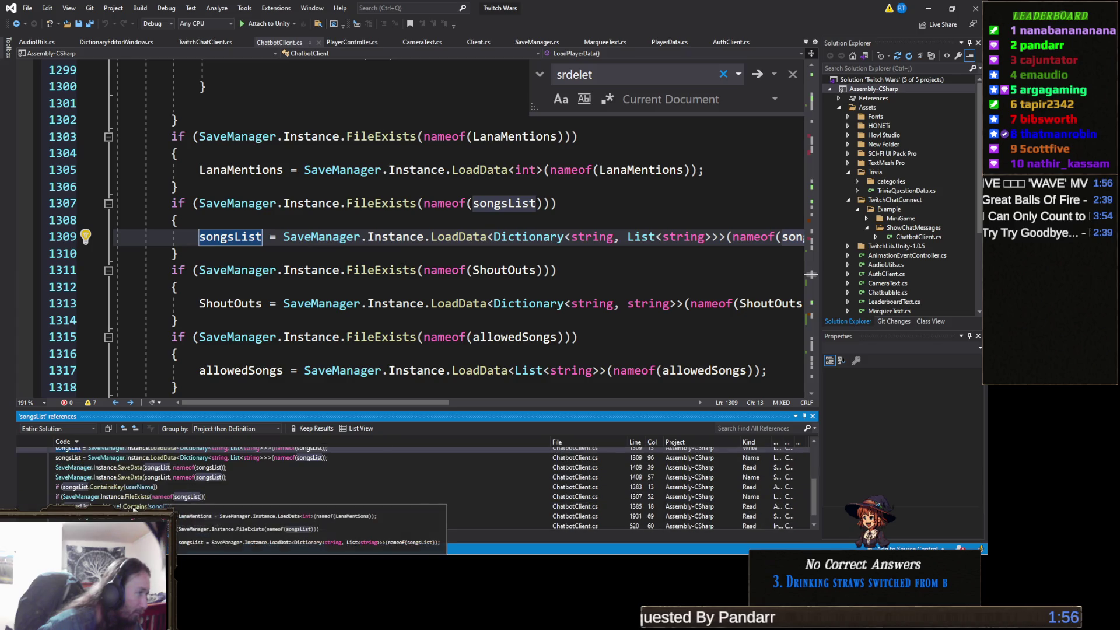
Visit the songsList loops in SRRemoveCommand and InitSongData, ending at RemoveSongFromList.
{"action": "left_click", "coordinate": [106, 516]}
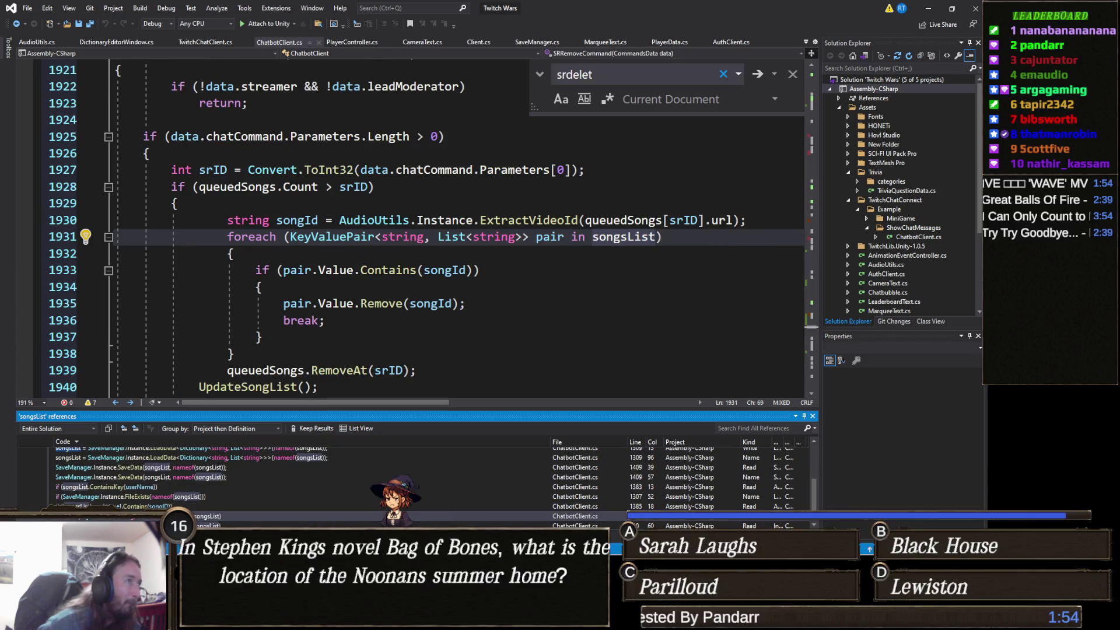
{"action": "scroll", "coordinate": [247, 329], "scroll_direction": "up", "scroll_amount": 1}
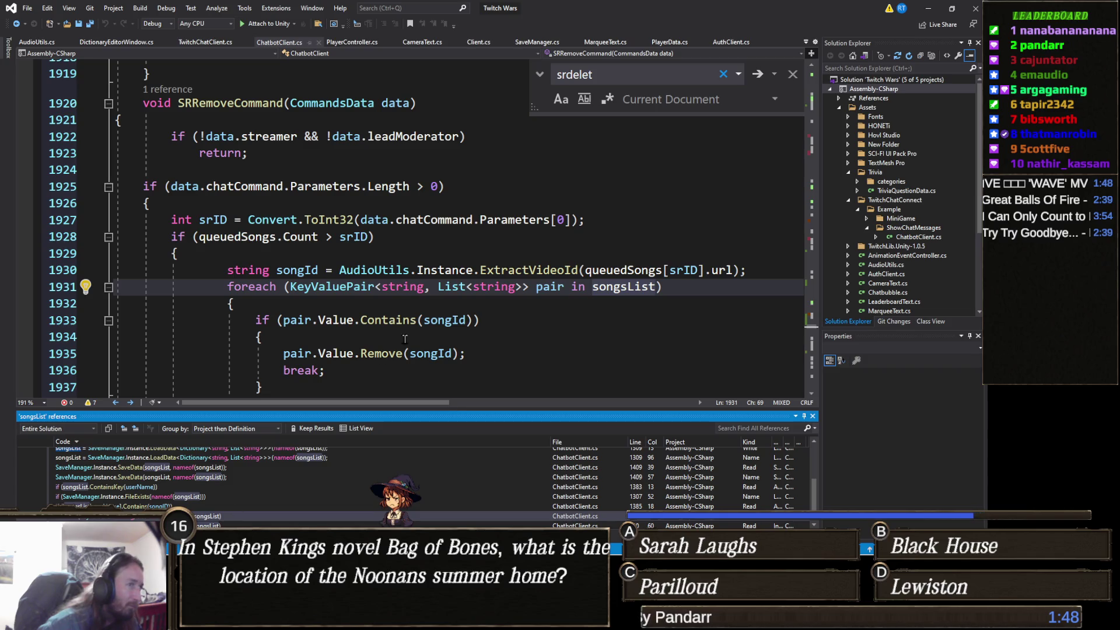
{"action": "scroll", "coordinate": [441, 296], "scroll_direction": "down", "scroll_amount": 1}
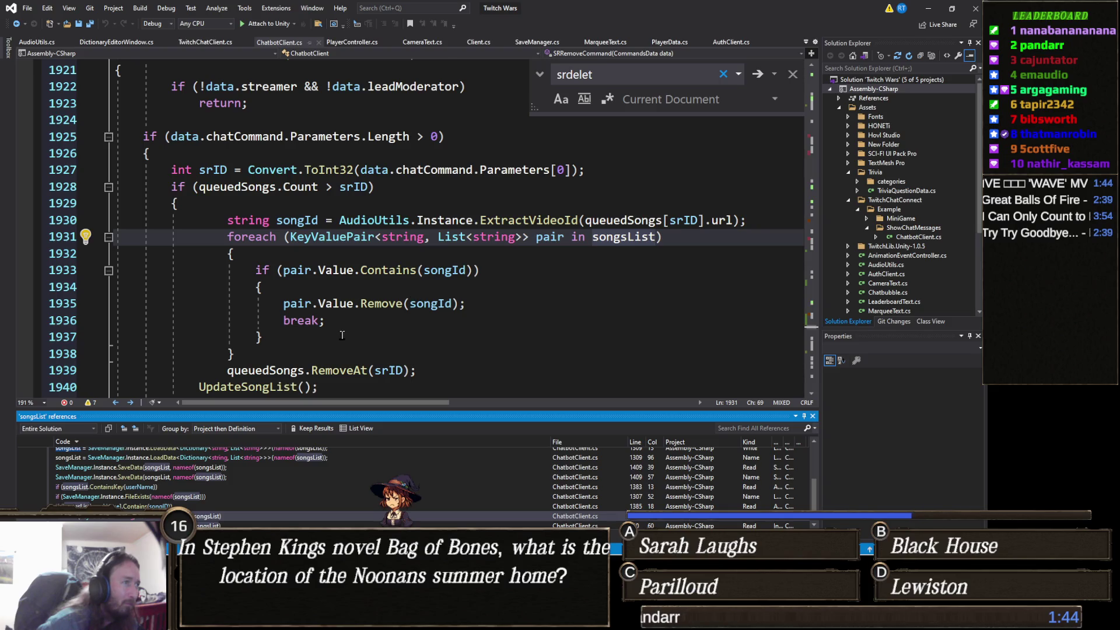
{"action": "key", "text": "F8"}
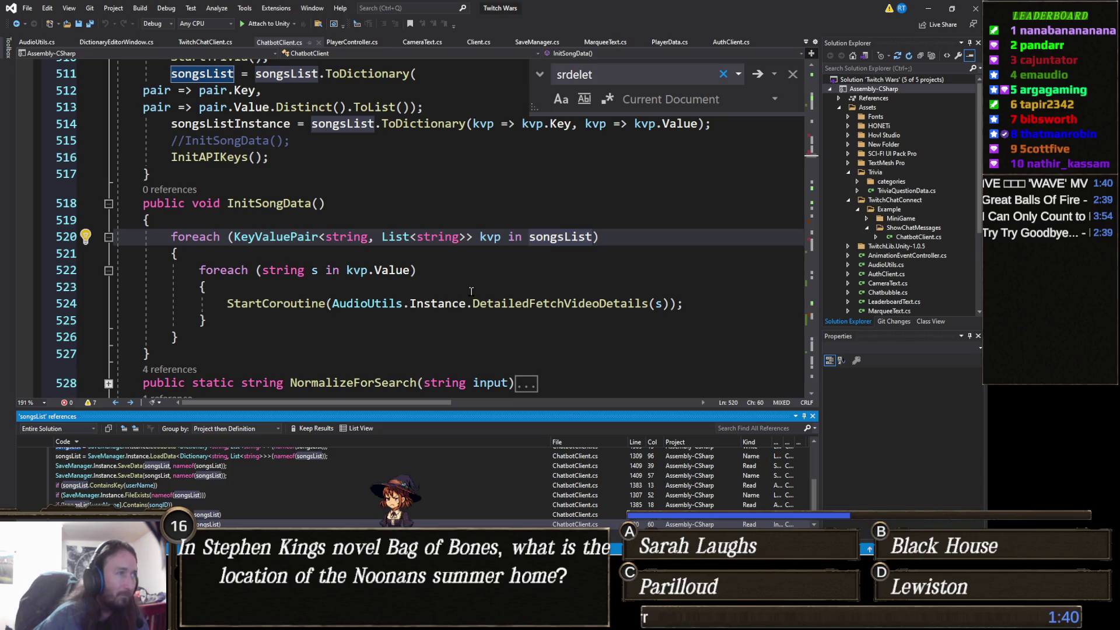
{"action": "scroll", "coordinate": [471, 291], "scroll_direction": "up", "scroll_amount": 1}
{"action": "scroll", "coordinate": [337, 251], "scroll_direction": "up", "scroll_amount": 2}
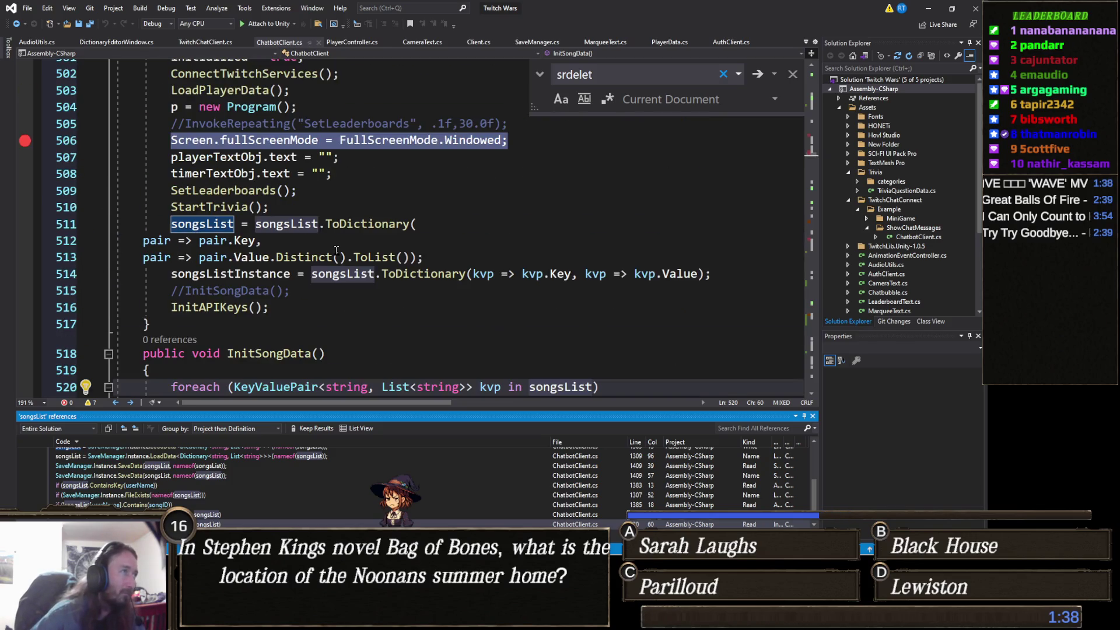
{"action": "scroll", "coordinate": [323, 307], "scroll_direction": "down", "scroll_amount": 2}
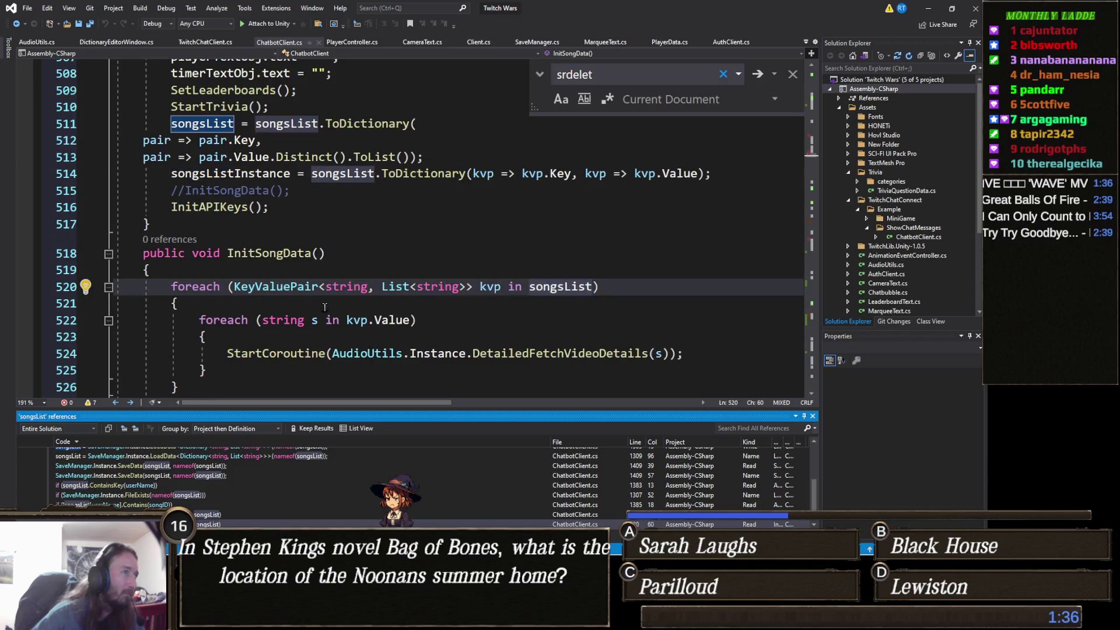
{"action": "scroll", "coordinate": [245, 513], "scroll_direction": "down", "scroll_amount": 1}
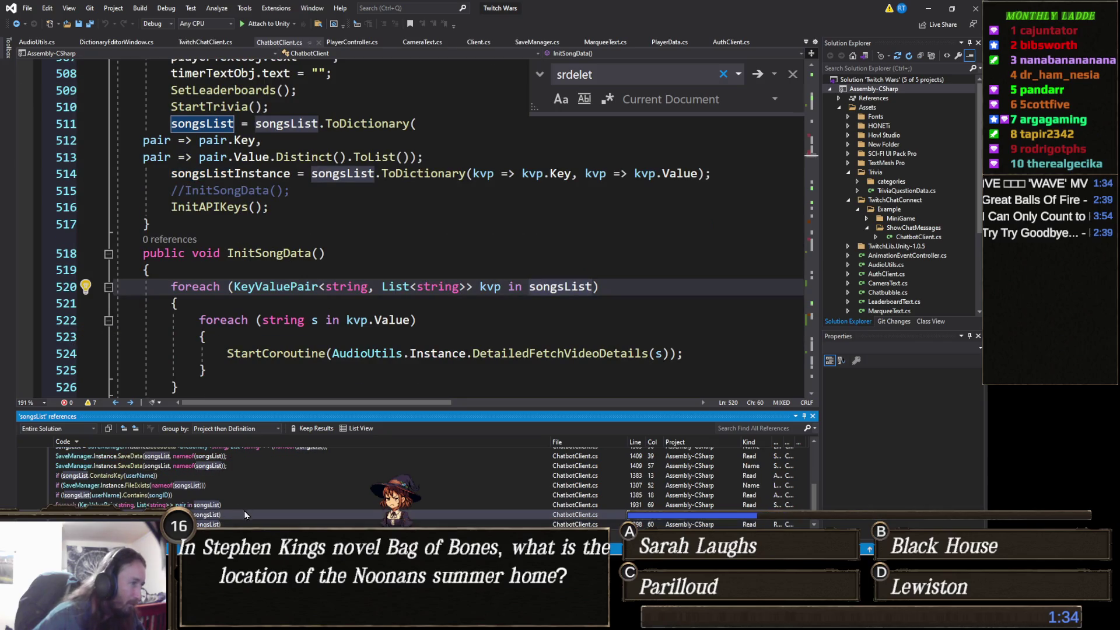
{"action": "left_click", "coordinate": [215, 524]}
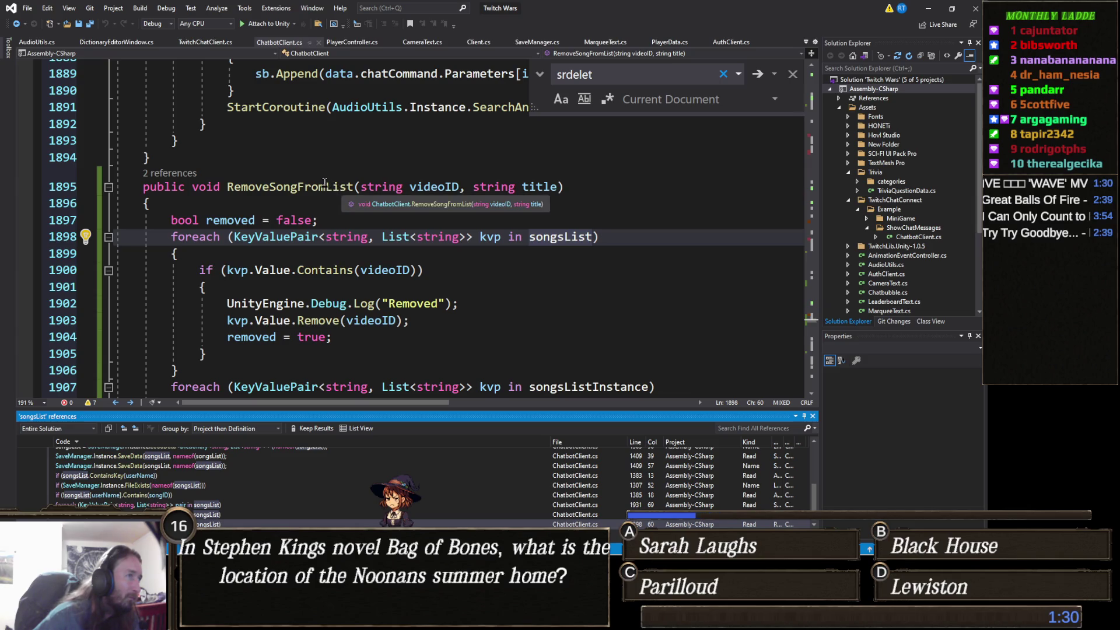
Find All References on RemoveSongFromList, revealing callers at ChatbotClient.cs 1881 and AudioUtils.cs 196.
{"action": "scroll", "coordinate": [324, 183], "scroll_direction": "down", "scroll_amount": 2}
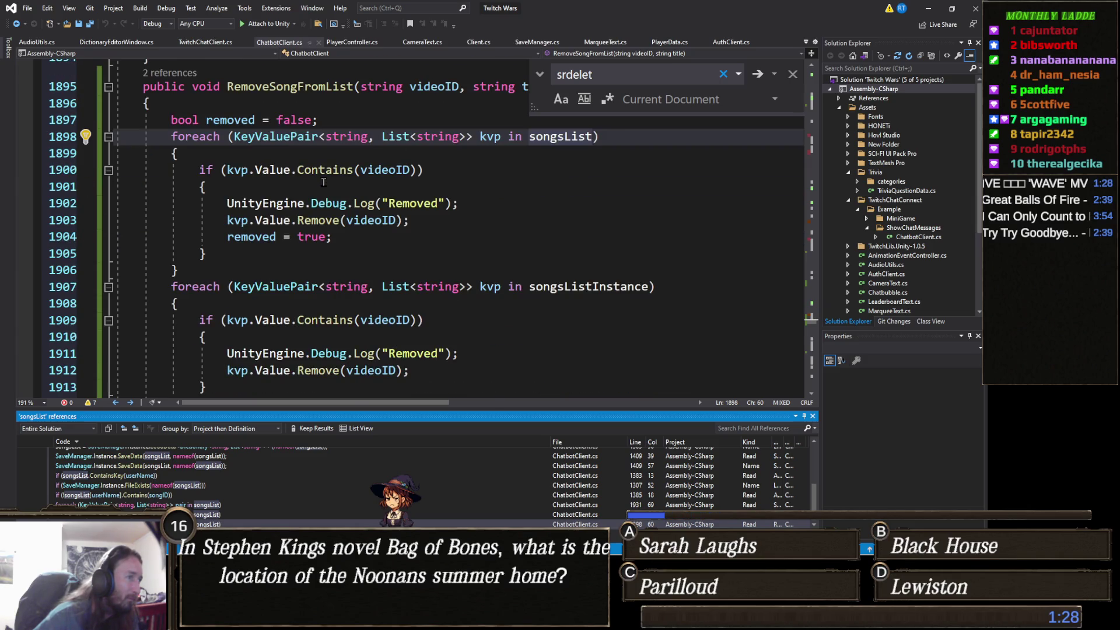
{"action": "scroll", "coordinate": [327, 175], "scroll_direction": "down", "scroll_amount": 1}
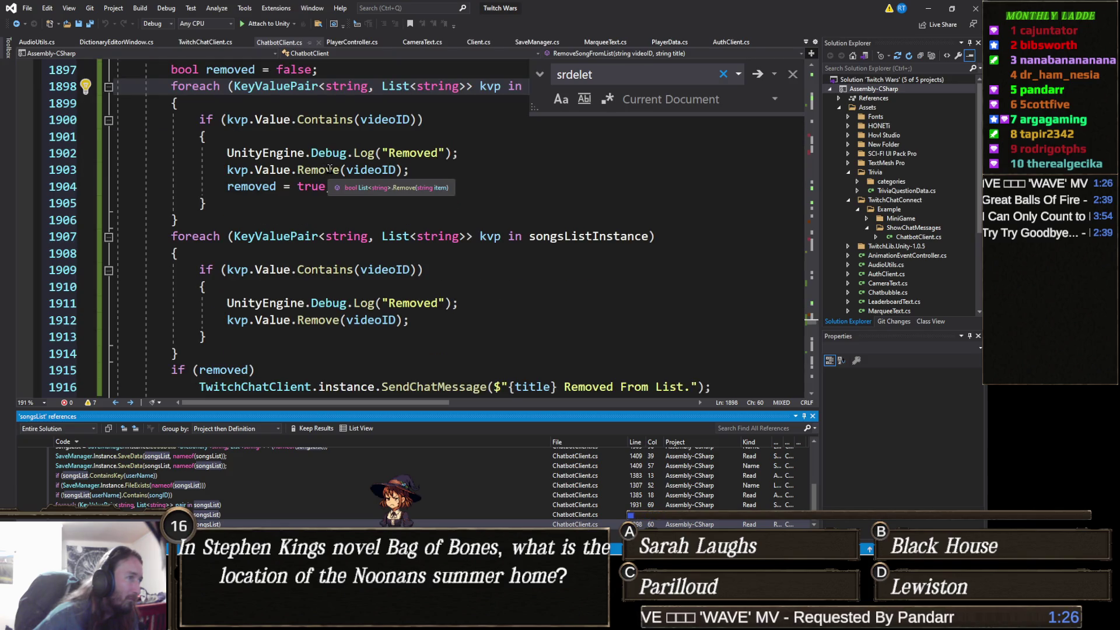
{"action": "scroll", "coordinate": [329, 169], "scroll_direction": "down", "scroll_amount": 2}
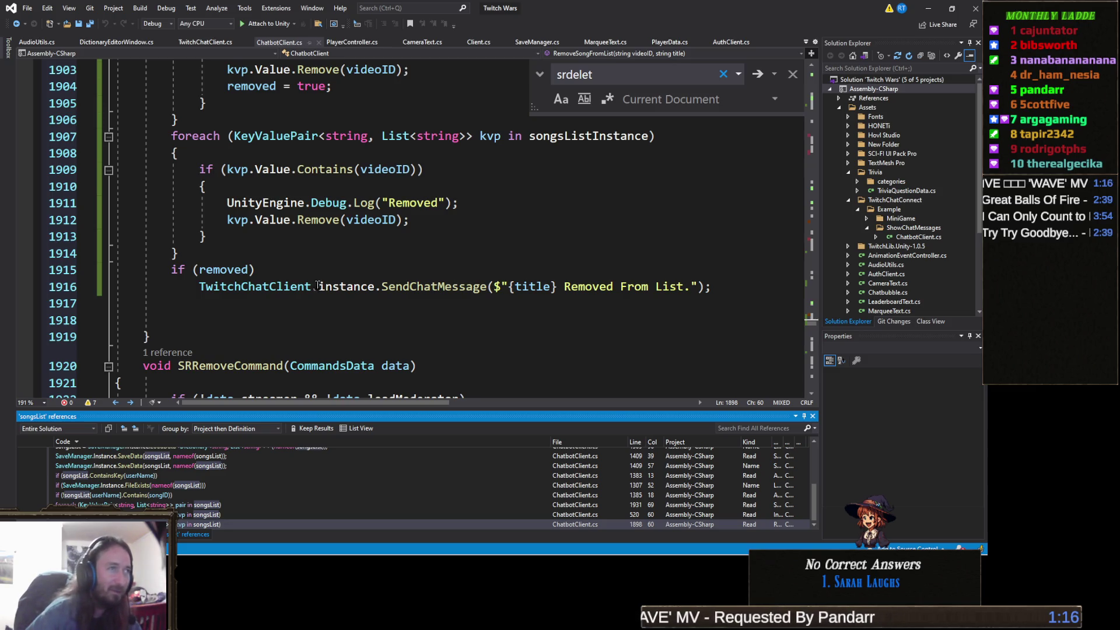
{"action": "scroll", "coordinate": [432, 241], "scroll_direction": "up", "scroll_amount": 2}
{"action": "scroll", "coordinate": [431, 241], "scroll_direction": "up", "scroll_amount": 3}
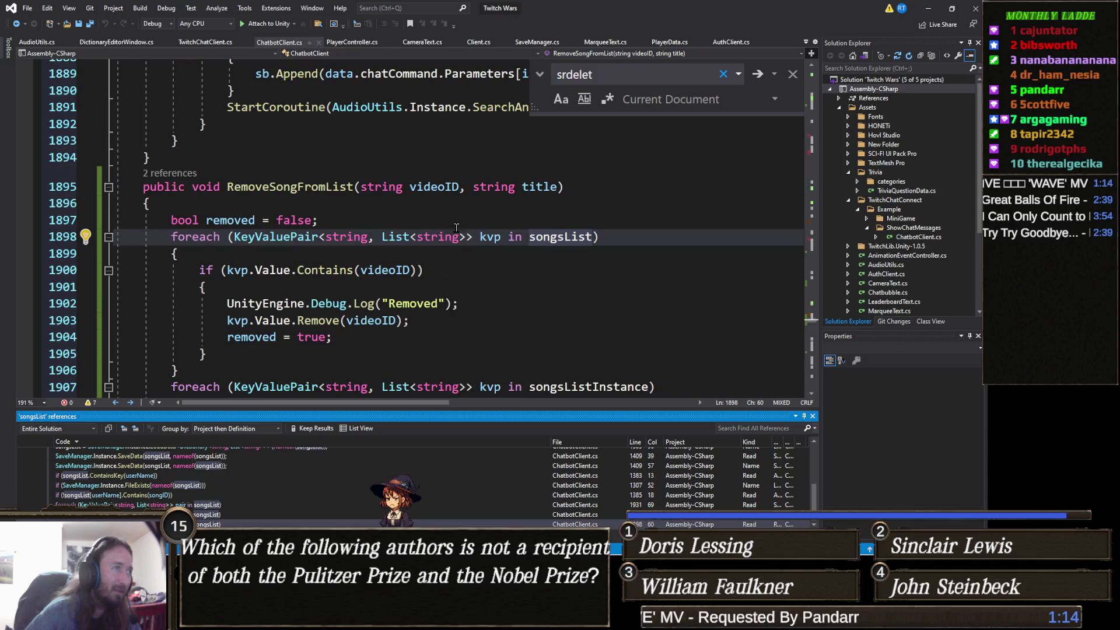
{"action": "left_click", "coordinate": [290, 188]}
{"action": "right_click", "coordinate": [291, 189]}
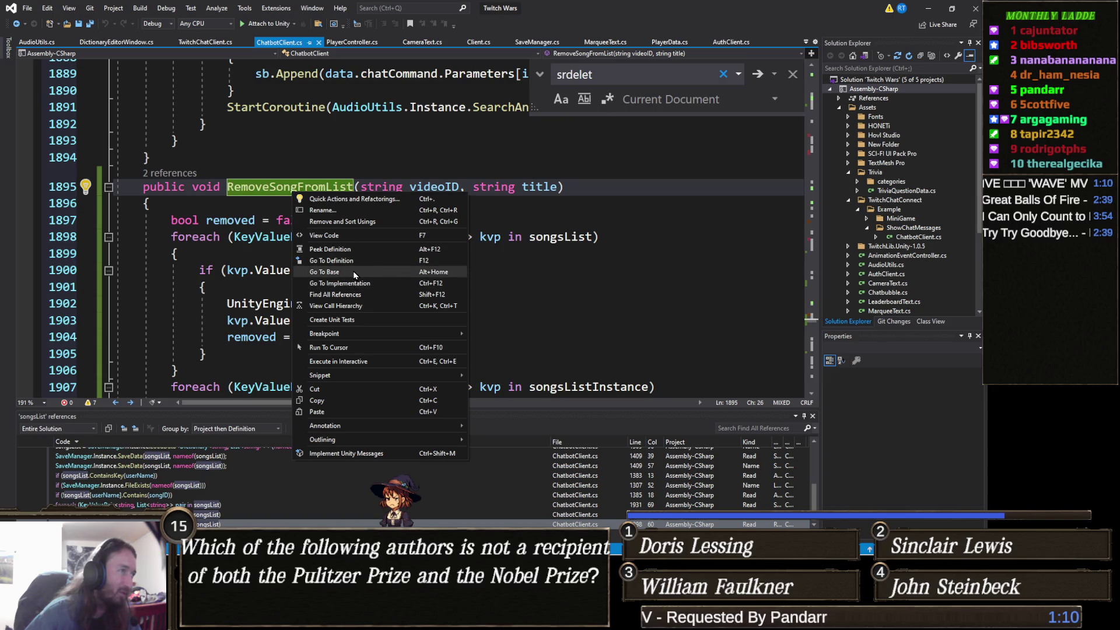
{"action": "left_click", "coordinate": [371, 295]}
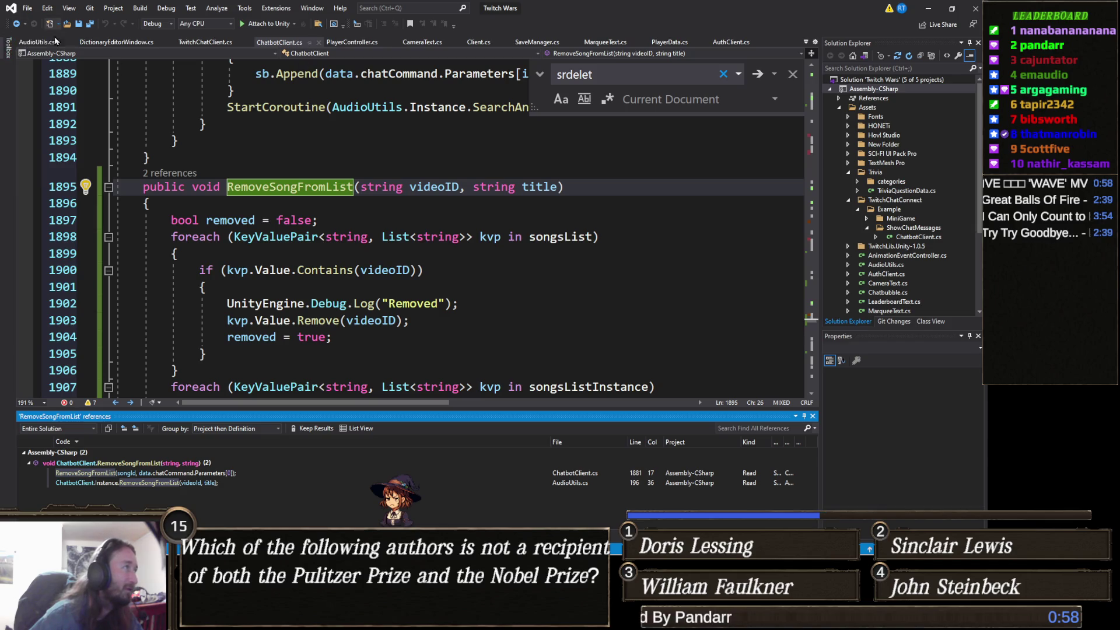
Select directUrl line 150 in AudioUtils.cs, then return to RemoveSongFromList's opening brace.
{"action": "left_click", "coordinate": [30, 44]}
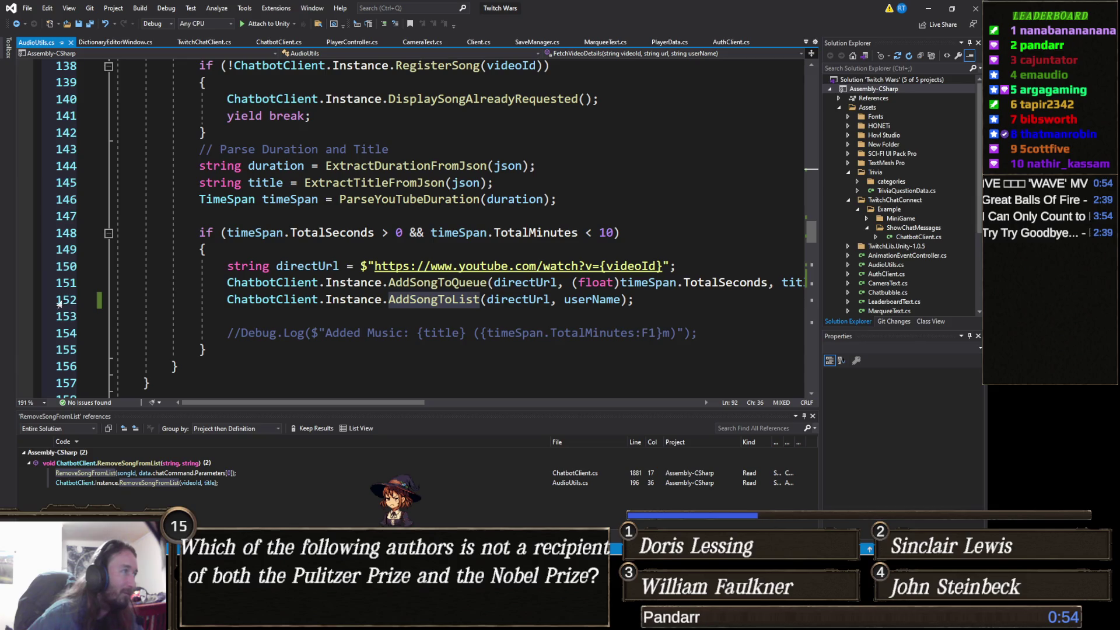
{"action": "left_click", "coordinate": [100, 273]}
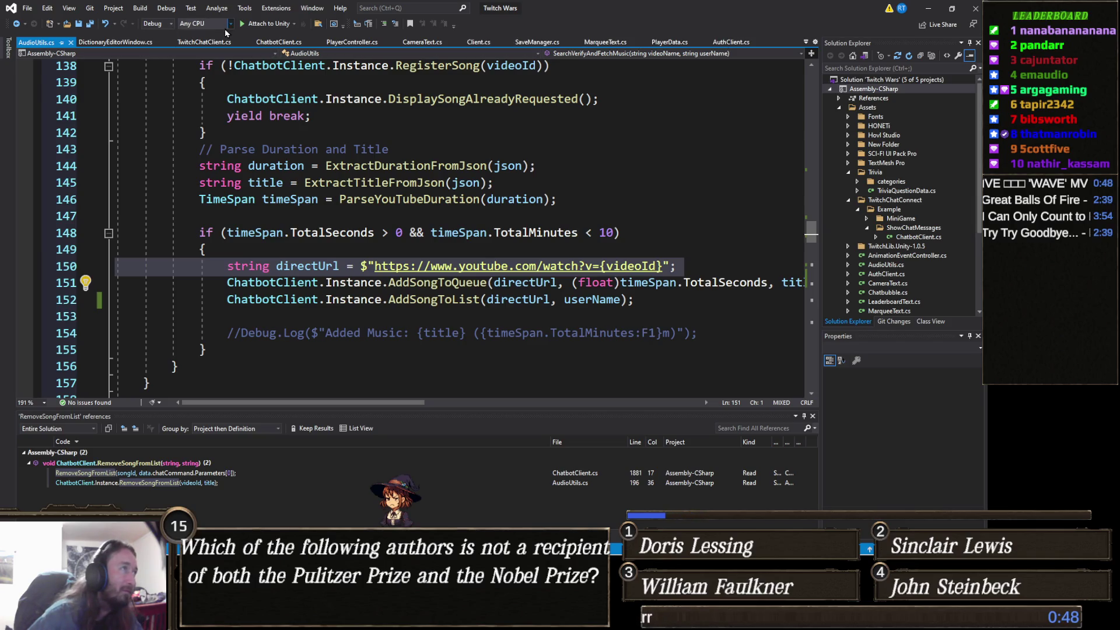
{"action": "left_click", "coordinate": [281, 43]}
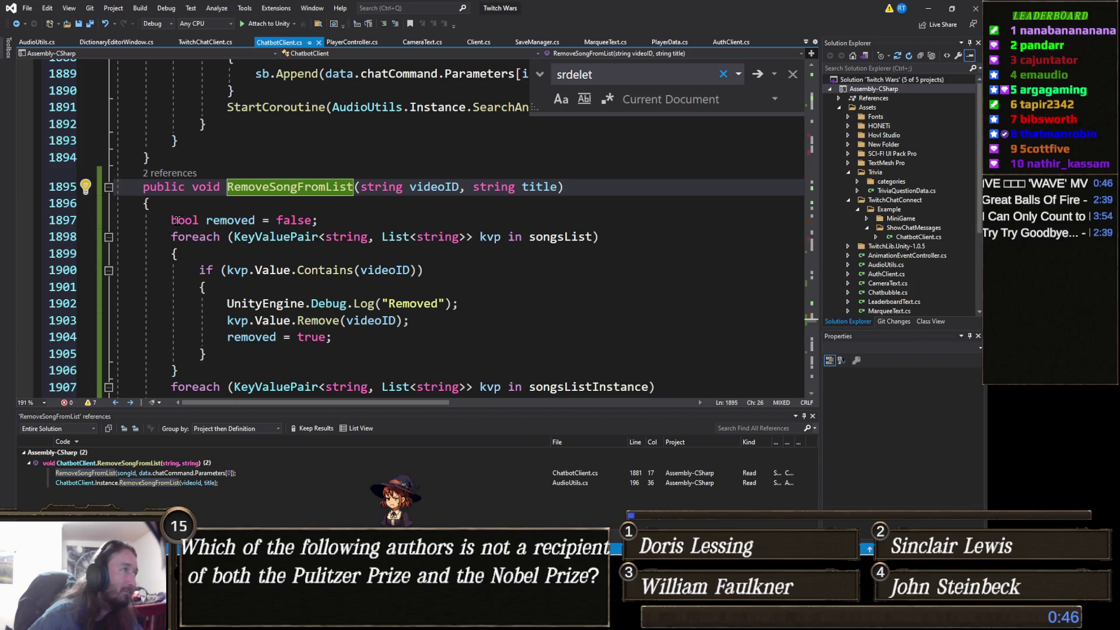
{"action": "left_click", "coordinate": [196, 207]}
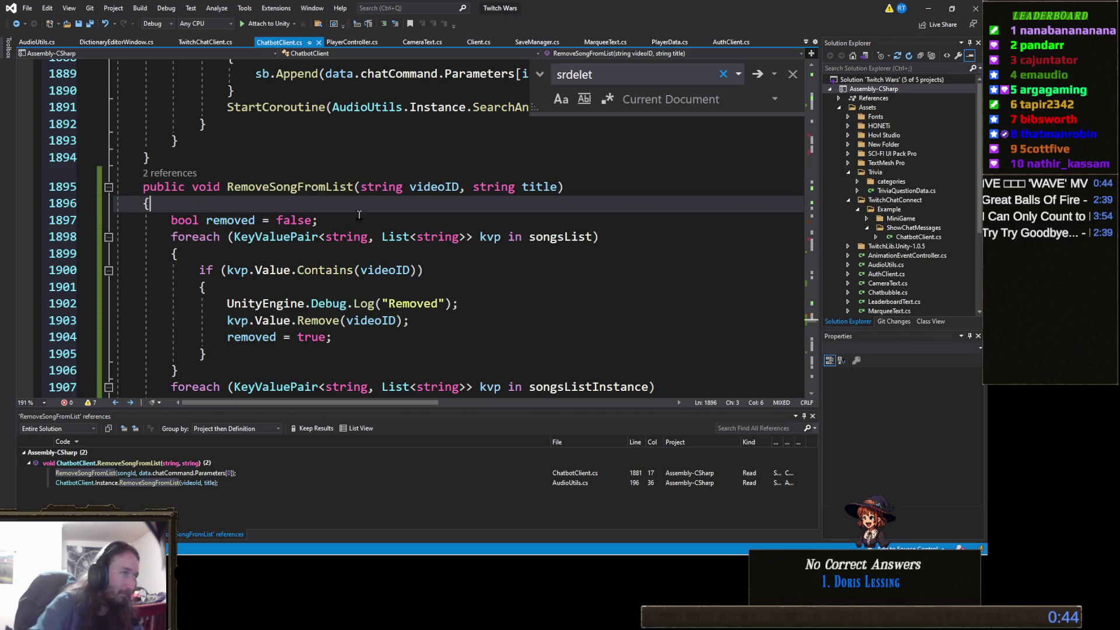
Paste the directUrl declaration and swap videoID for directUrl in the first loop's Contains and Remove.
{"action": "key", "text": "Return"}
{"action": "type", "text": "string directUrl = $\"https://www.youtube.com/watch?v={videoId}\";"}
{"action": "key", "text": "BackSpace"}
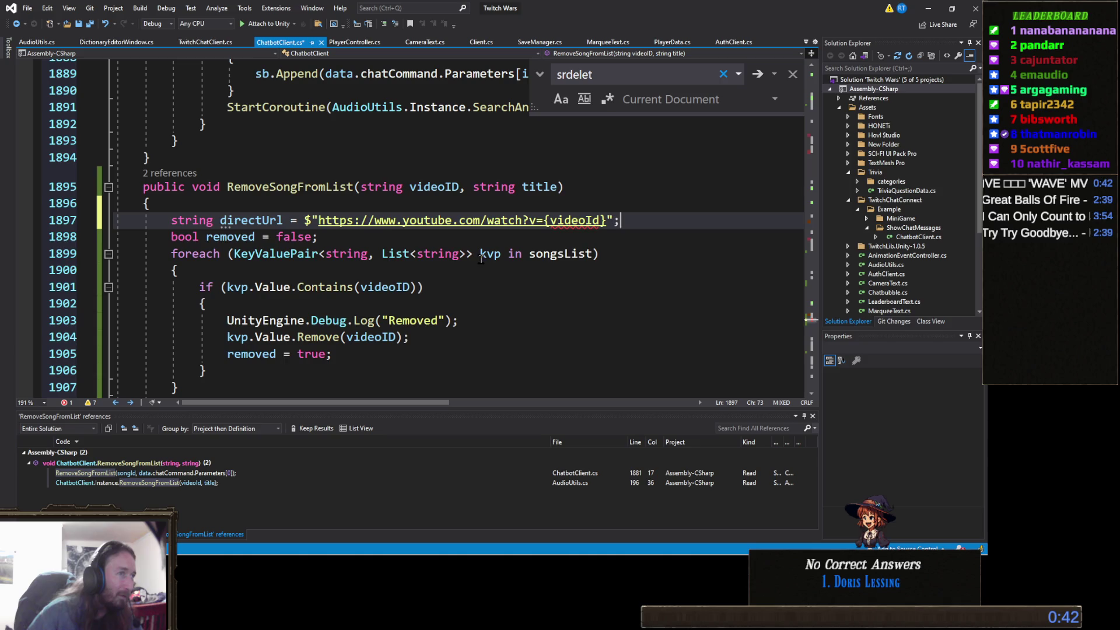
{"action": "double_click", "coordinate": [252, 222]}
{"action": "key", "text": "ctrl+c"}
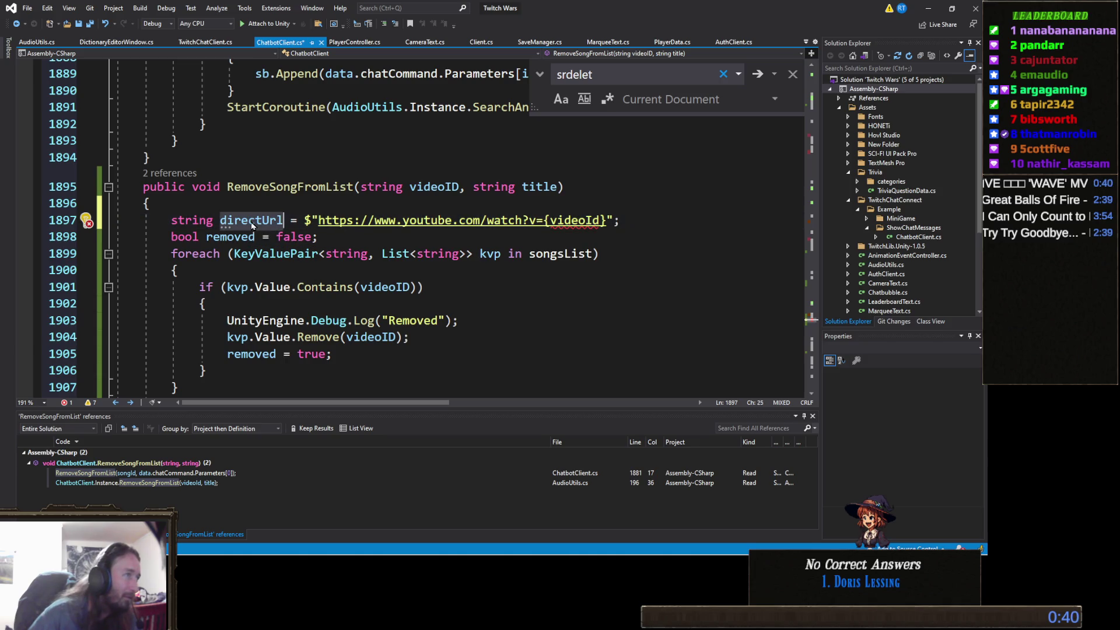
{"action": "double_click", "coordinate": [390, 287]}
{"action": "key", "text": "ctrl+v"}
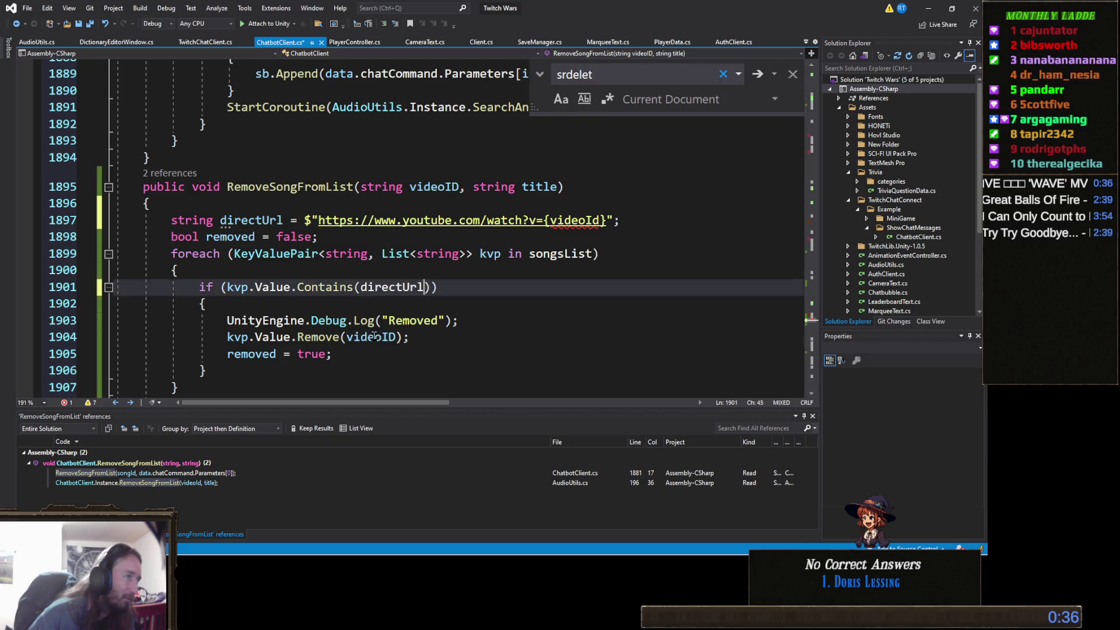
{"action": "double_click", "coordinate": [374, 337]}
{"action": "key", "text": "ctrl+v"}
Swap videoID for directUrl in the second loop's Remove and Contains, then save ChatbotClient.cs.
{"action": "scroll", "coordinate": [376, 335], "scroll_direction": "down", "scroll_amount": 3}
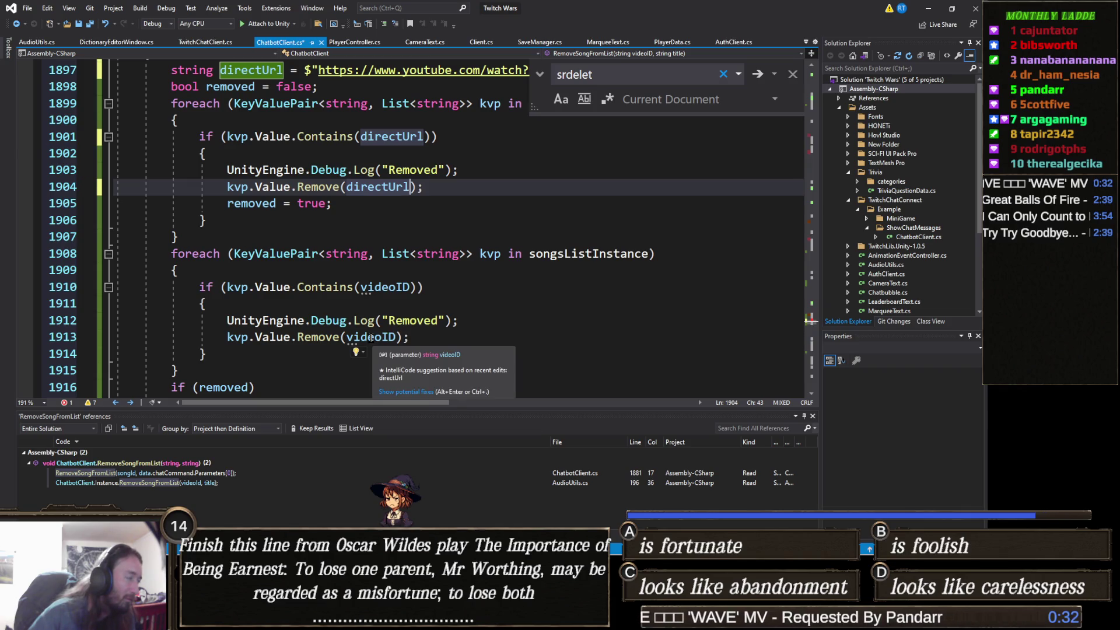
{"action": "double_click", "coordinate": [371, 337]}
{"action": "key", "text": "ctrl+v"}
{"action": "double_click", "coordinate": [393, 287]}
{"action": "key", "text": "ctrl+v"}
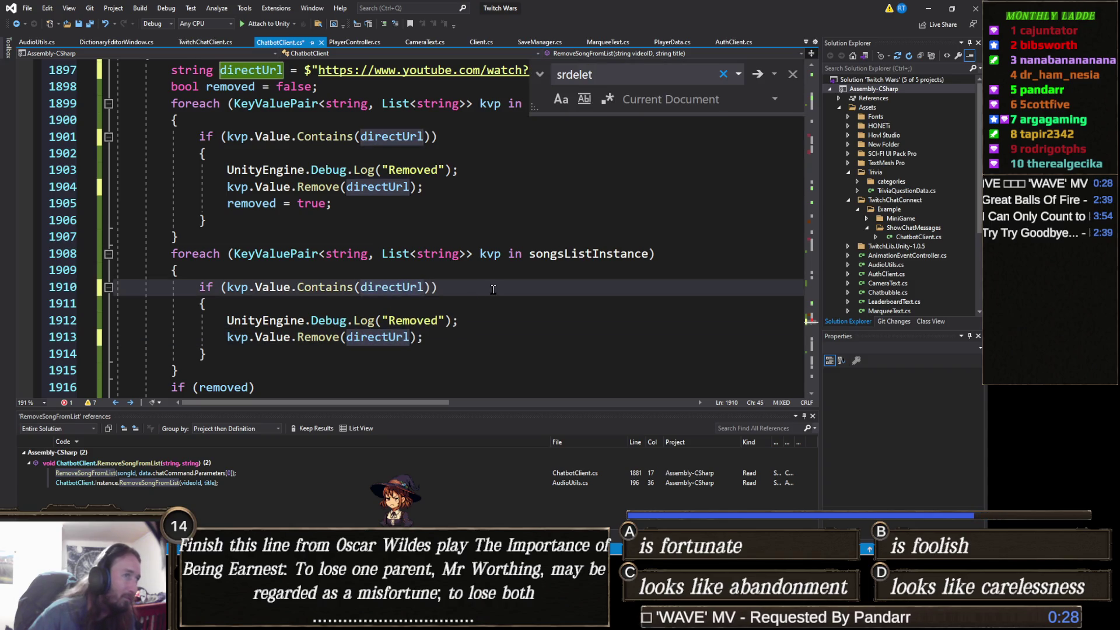
{"action": "key", "text": "Down"}
{"action": "scroll", "coordinate": [487, 277], "scroll_direction": "down", "scroll_amount": 2}
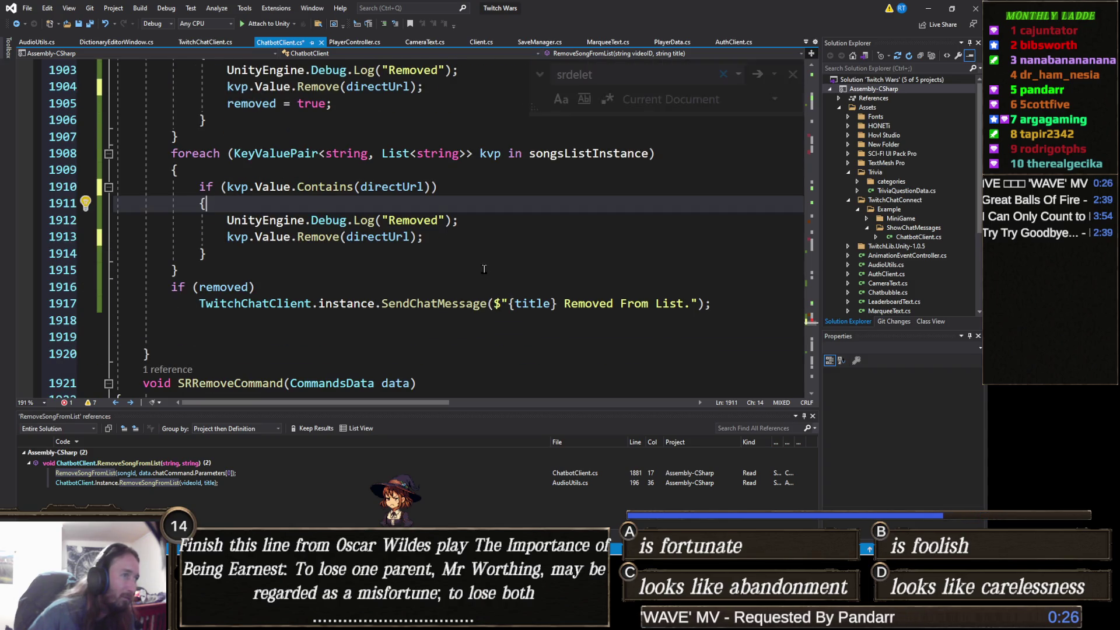
{"action": "key", "text": "ctrl+s"}
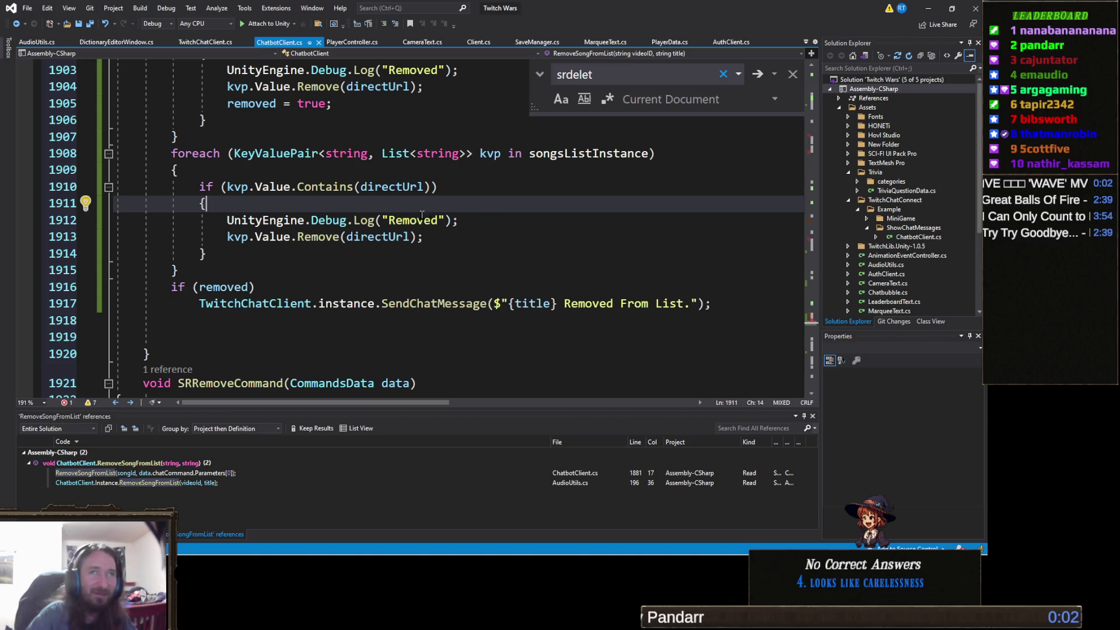
{"action": "left_click", "coordinate": [438, 273]}
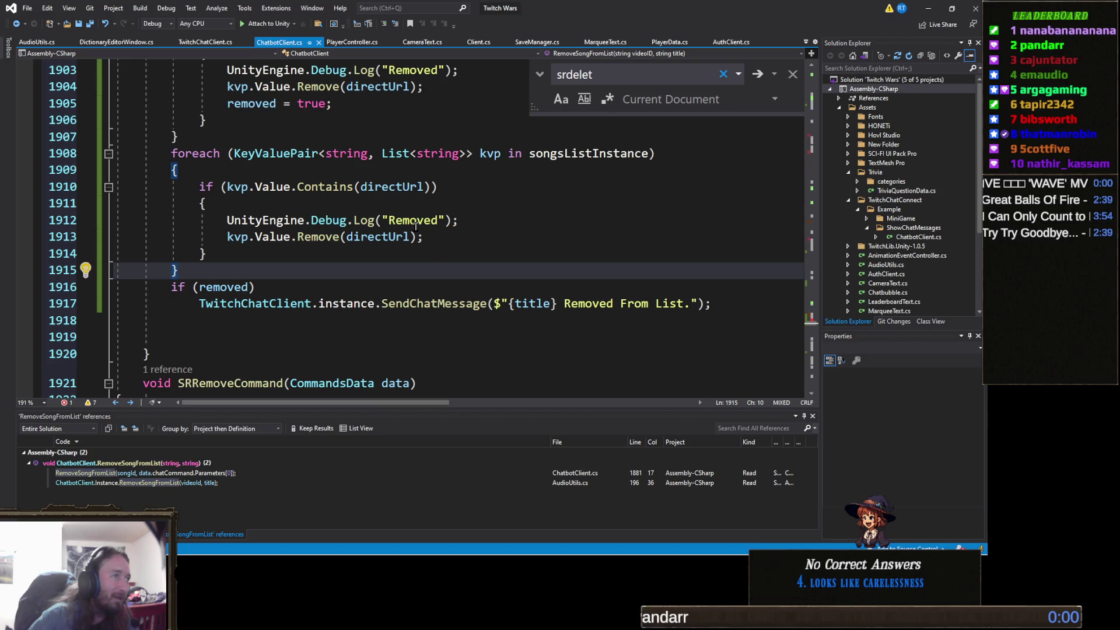
{"action": "left_click", "coordinate": [467, 203]}
{"action": "left_click", "coordinate": [472, 218]}
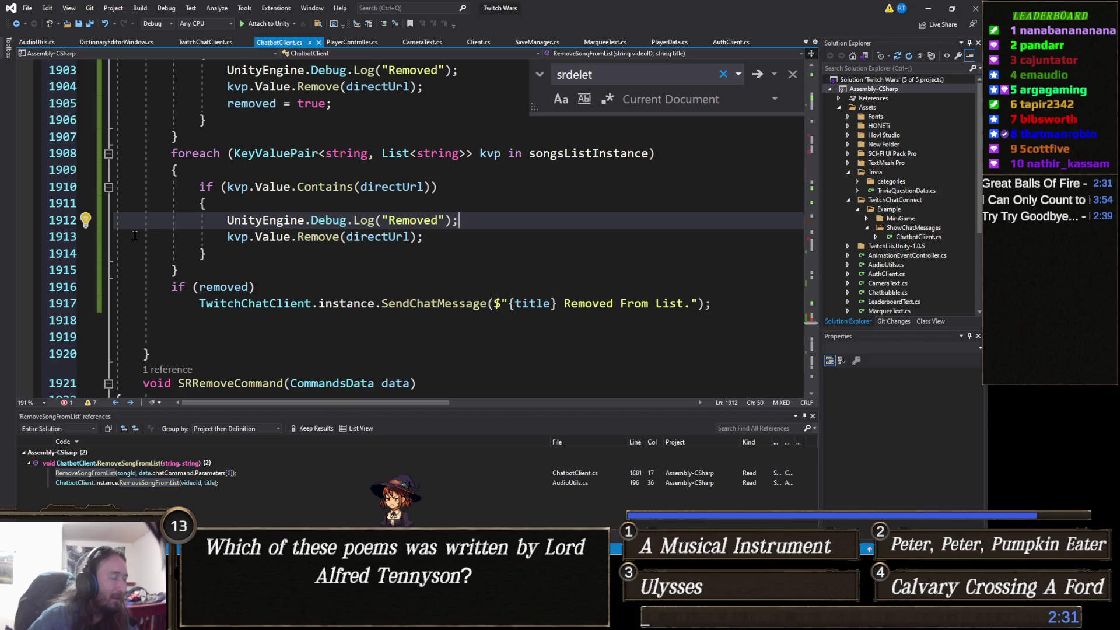
{"action": "scroll", "coordinate": [347, 252], "scroll_direction": "up", "scroll_amount": 3}
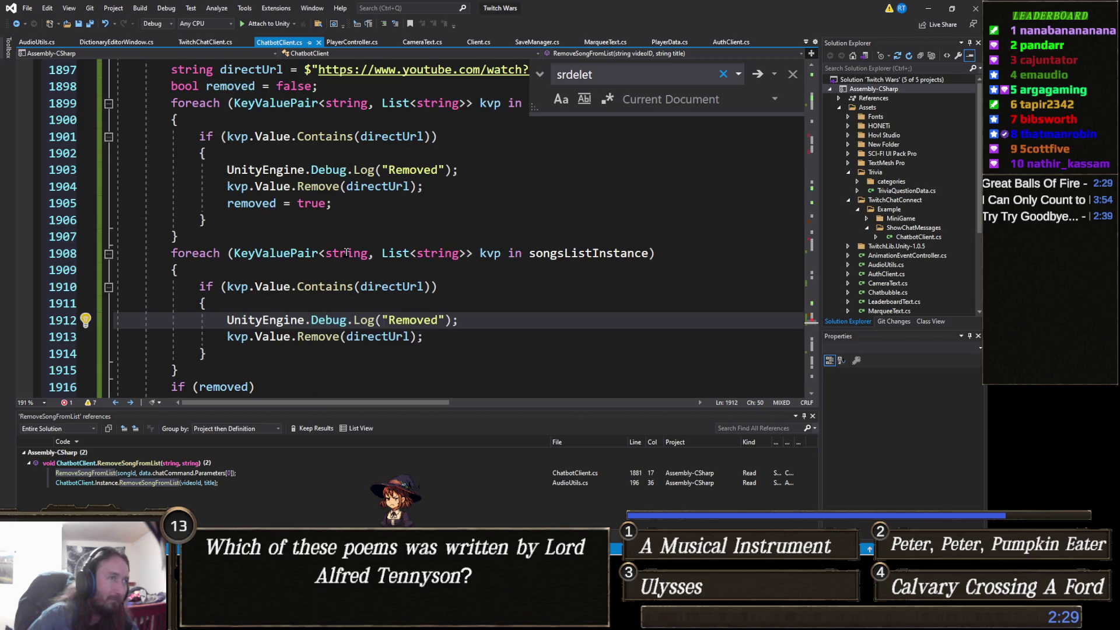
{"action": "left_click", "coordinate": [379, 237]}
{"action": "scroll", "coordinate": [373, 245], "scroll_direction": "up", "scroll_amount": 4}
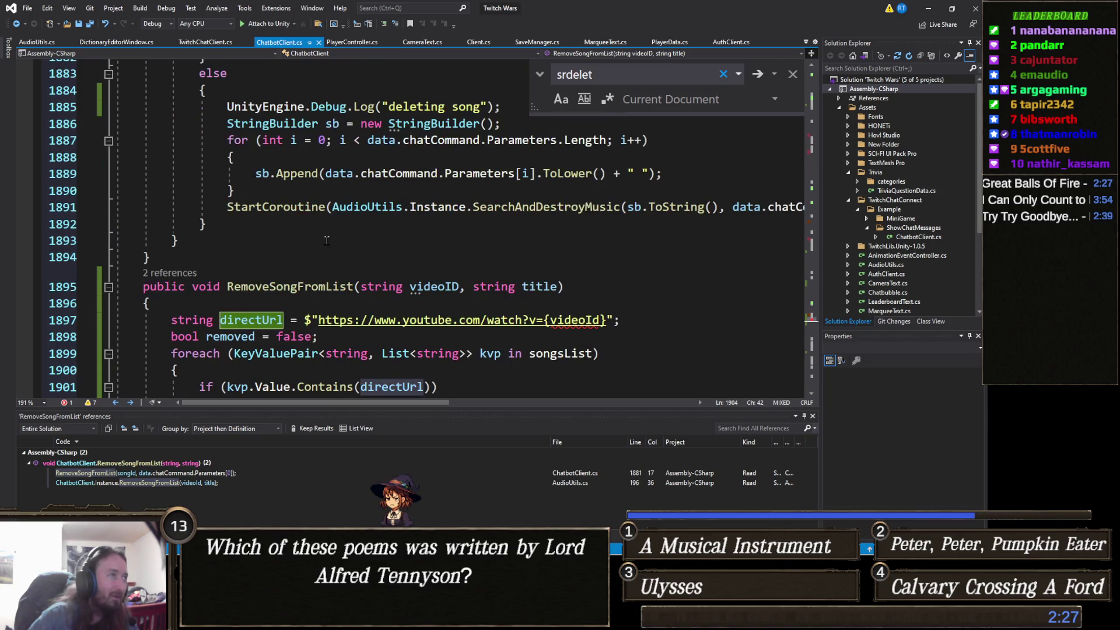
{"action": "left_click", "coordinate": [270, 287]}
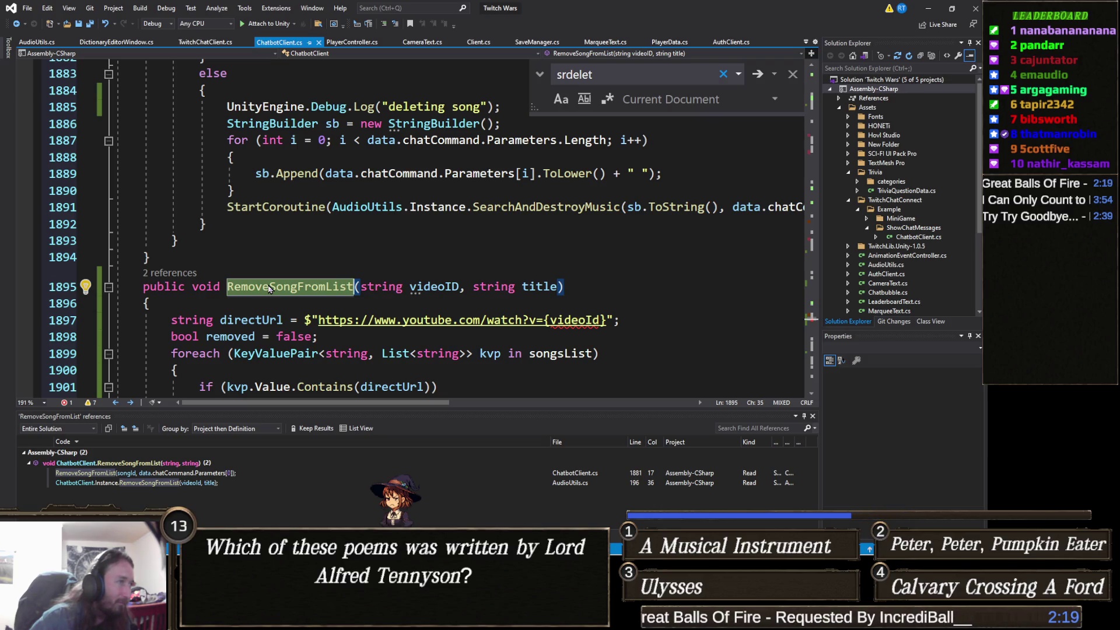
{"action": "right_click", "coordinate": [270, 287]}
Collapse and re-expand RemoveSongFromList, then append ', string userName' after the title parameter.
{"action": "left_click", "coordinate": [304, 309]}
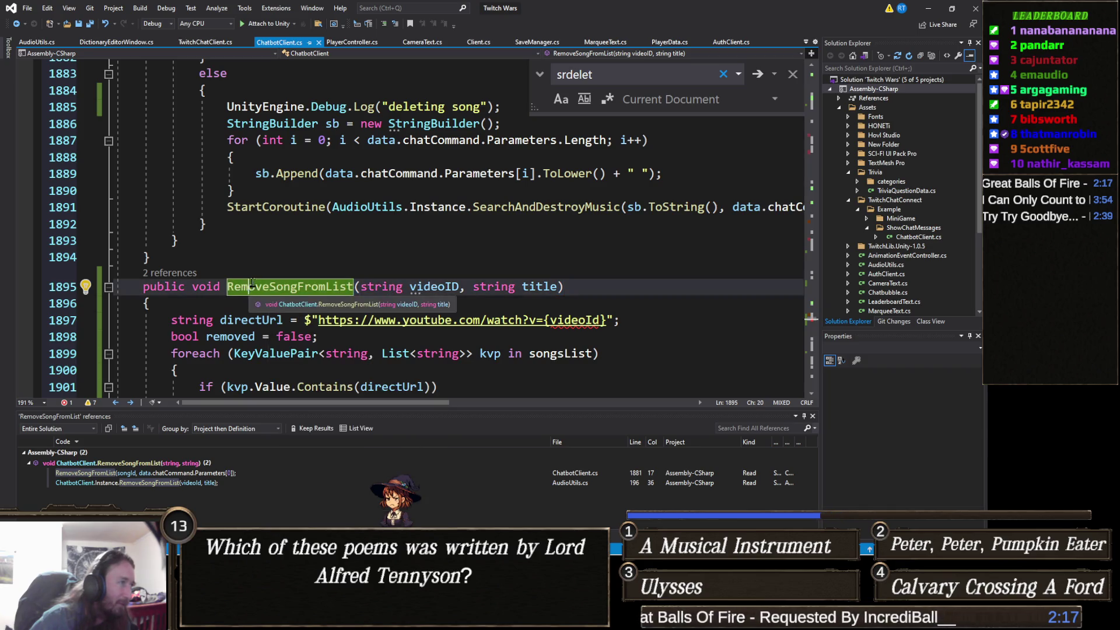
{"action": "left_click", "coordinate": [109, 286]}
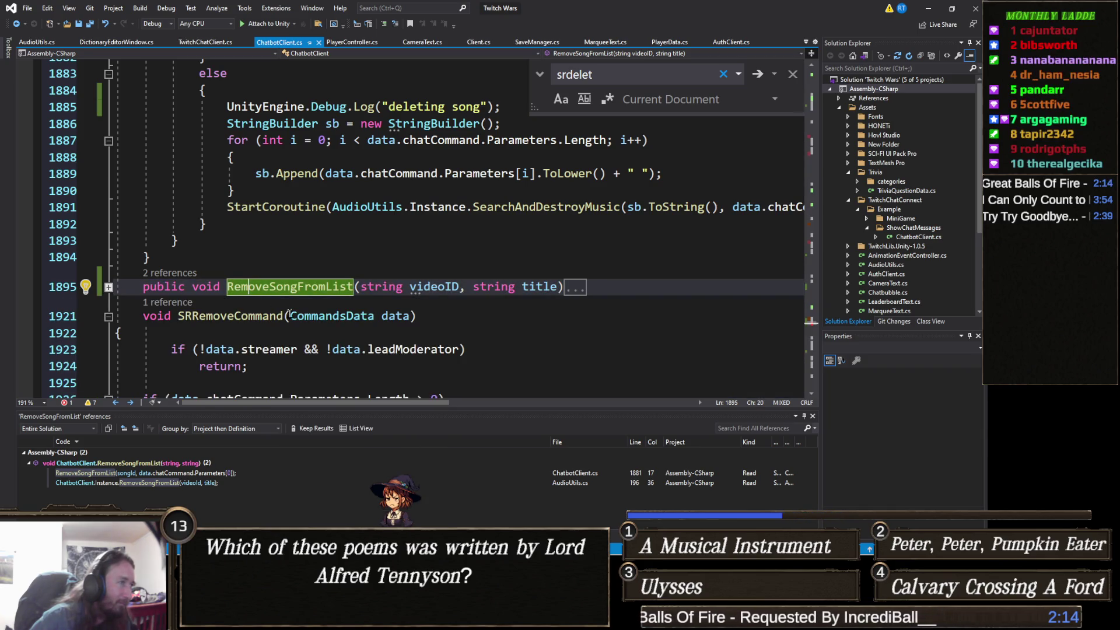
{"action": "left_click", "coordinate": [622, 284]}
{"action": "key", "text": "BackSpace"}
{"action": "type", "text": "}"}
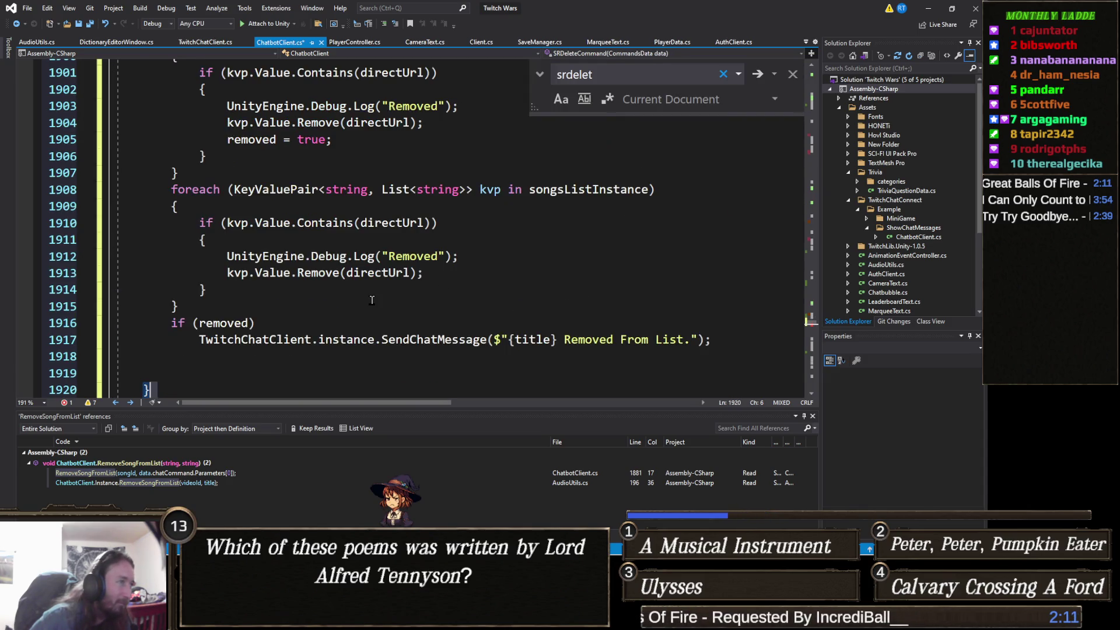
{"action": "scroll", "coordinate": [303, 313], "scroll_direction": "up", "scroll_amount": 5}
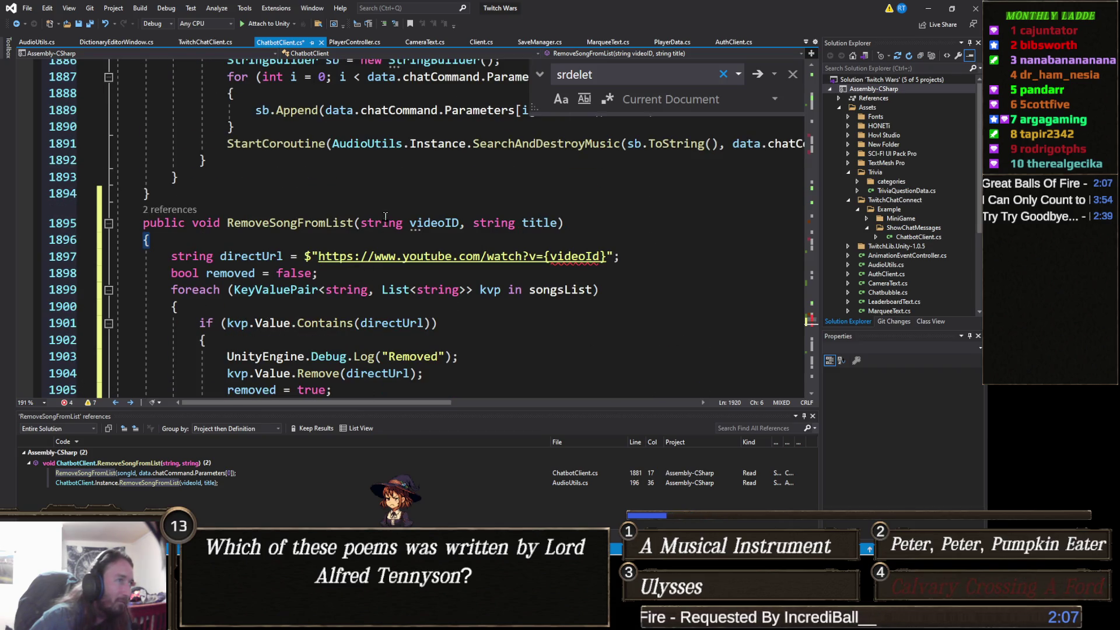
{"action": "double_click", "coordinate": [542, 223]}
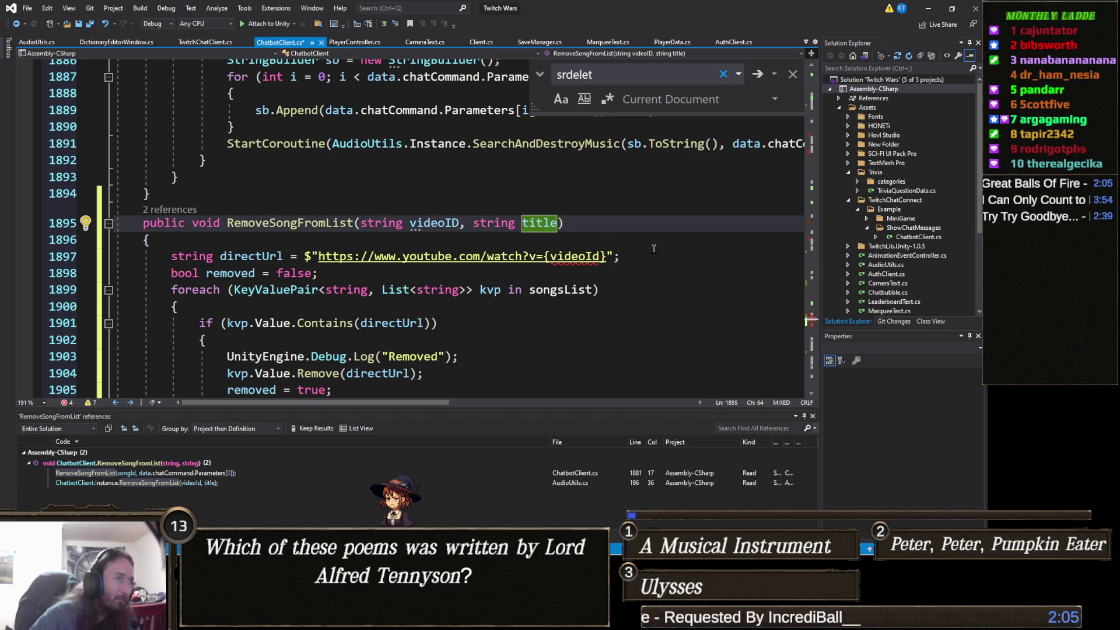
{"action": "type", "text": ", string "}
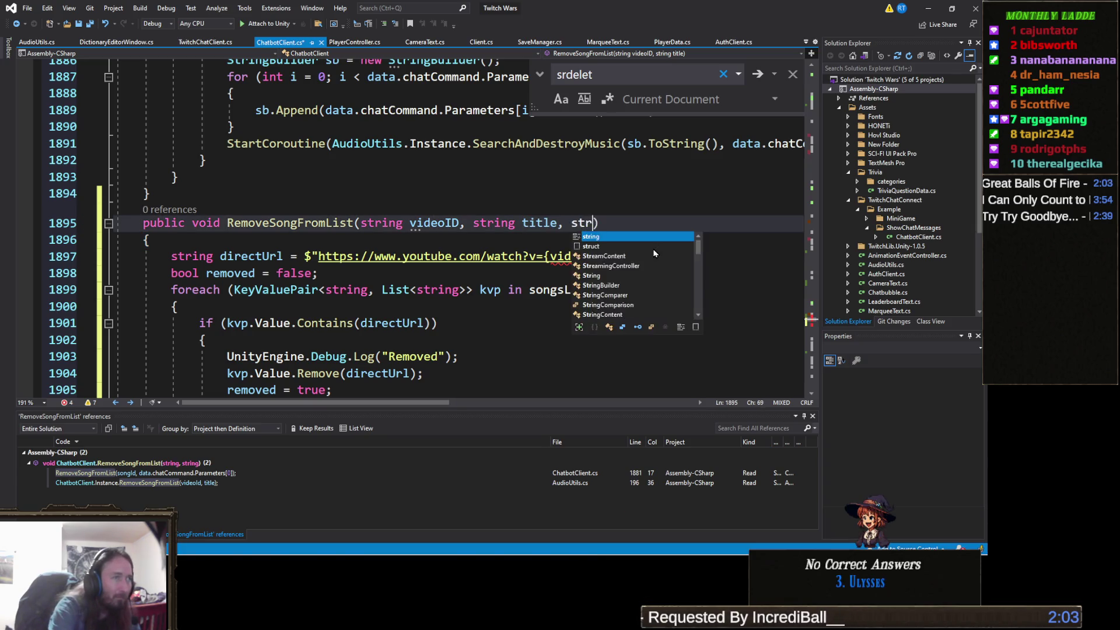
{"action": "type", "text": "userName"}
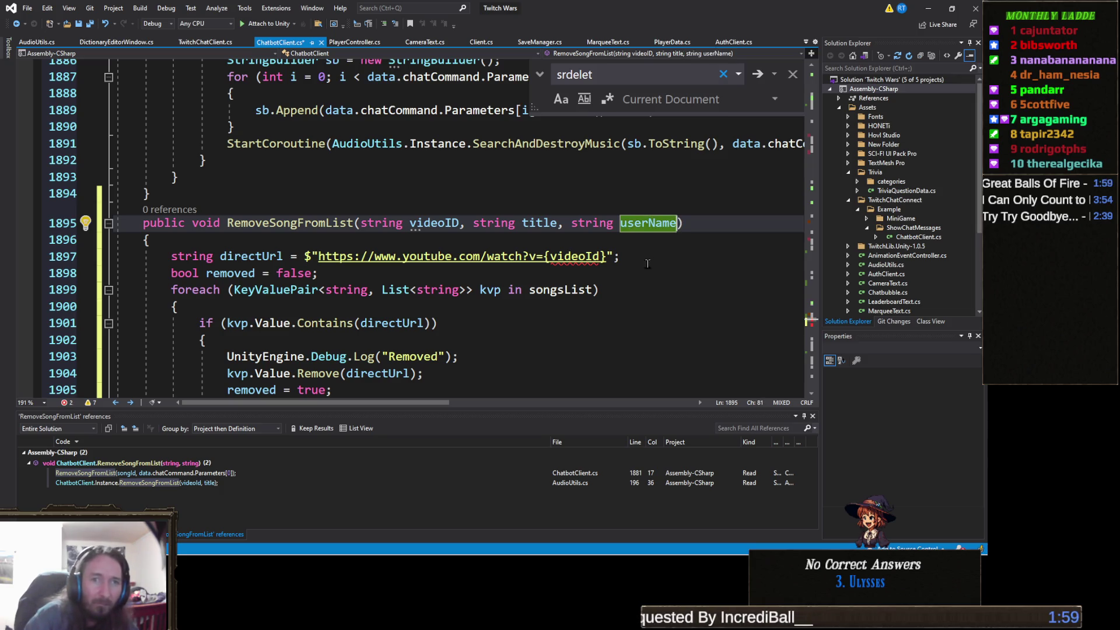
{"action": "scroll", "coordinate": [400, 313], "scroll_direction": "down", "scroll_amount": 2}
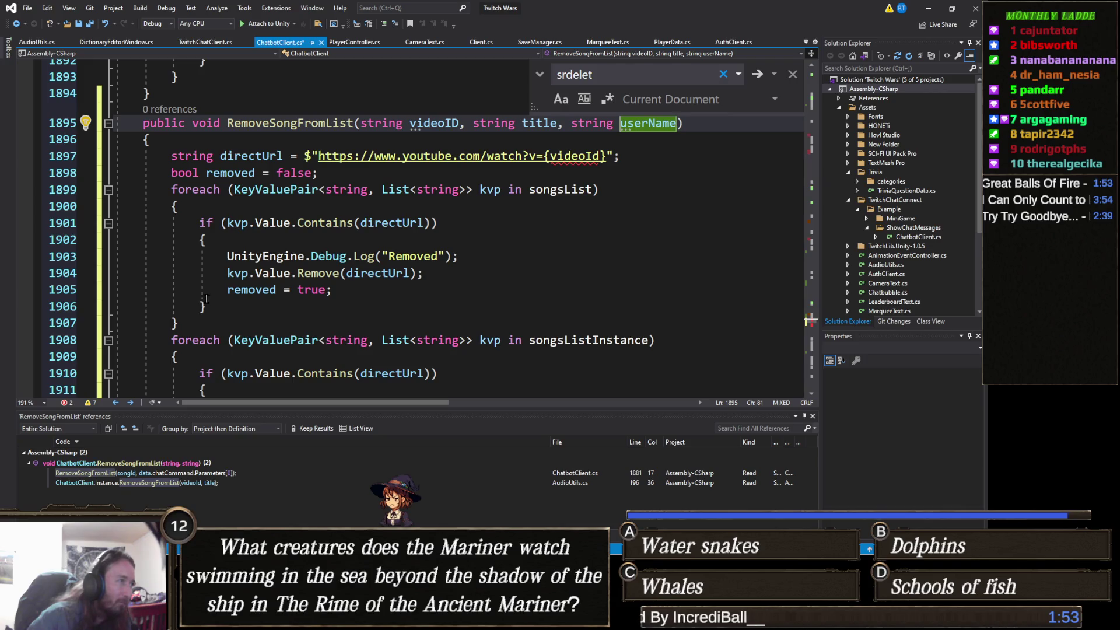
Replace the first foreach loop with just its inner if-block.
{"action": "mouse_move", "coordinate": [220, 298]}
{"action": "left_mouse_down"}
{"action": "mouse_move", "coordinate": [224, 273]}
{"action": "mouse_move", "coordinate": [193, 233]}
{"action": "mouse_move", "coordinate": [111, 223]}
{"action": "left_mouse_up"}
{"action": "key", "text": "ctrl+c"}
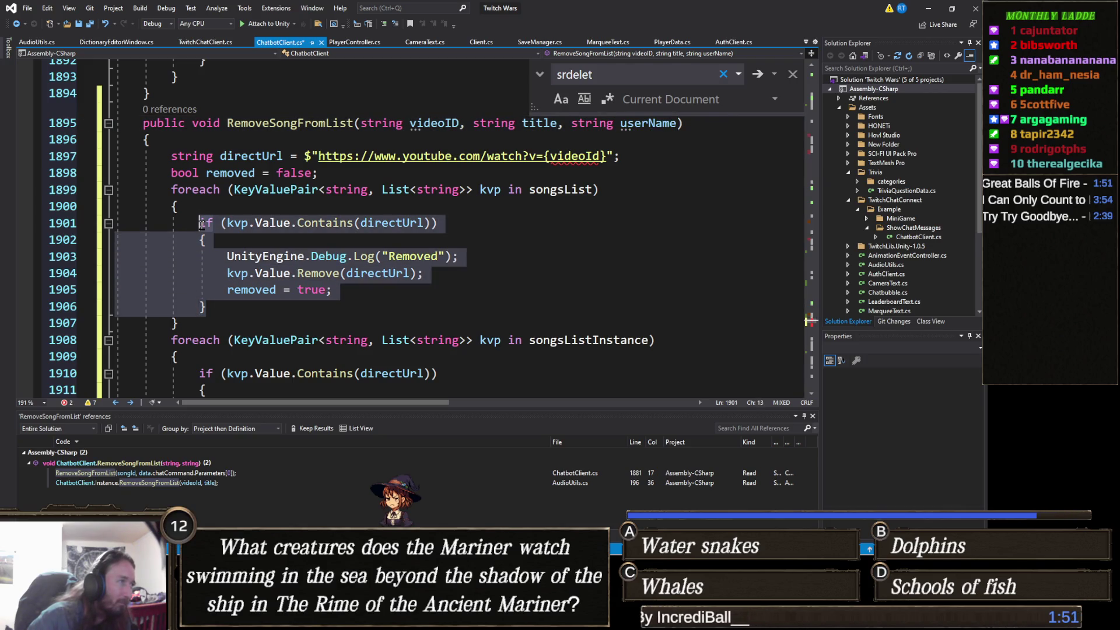
{"action": "left_click", "coordinate": [200, 326]}
{"action": "mouse_move", "coordinate": [200, 326]}
{"action": "left_mouse_down"}
{"action": "mouse_move", "coordinate": [227, 256]}
{"action": "mouse_move", "coordinate": [172, 187]}
{"action": "left_mouse_up"}
{"action": "key", "text": "ctrl+v"}
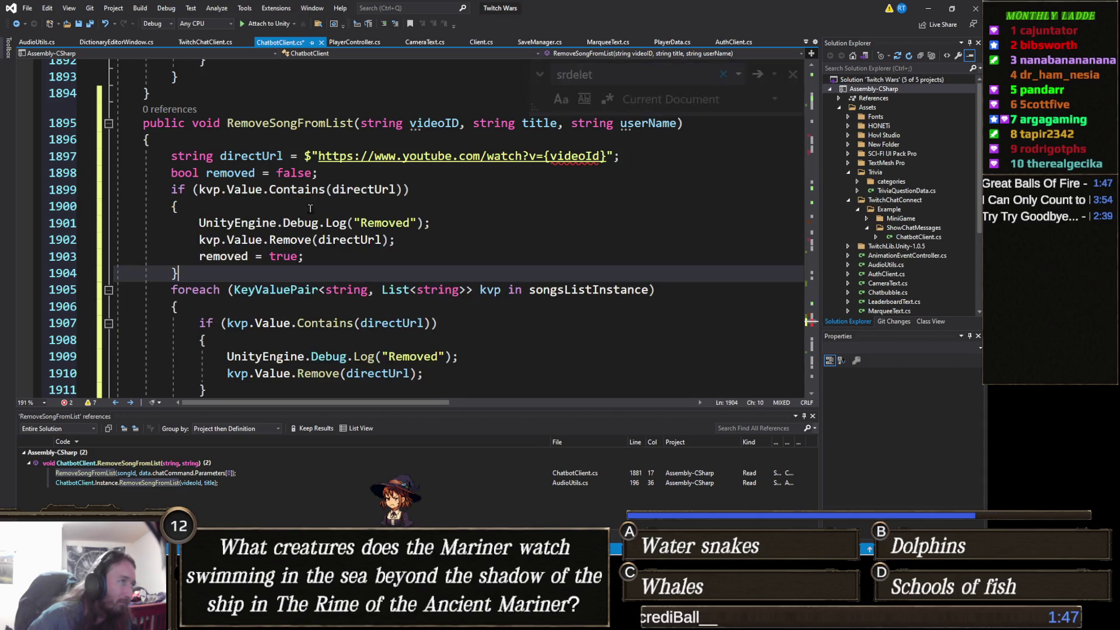
Change the if condition from kvp.Value to songsList[userName].Contains(directUrl).
{"action": "double_click", "coordinate": [210, 189]}
{"action": "key", "text": "BackSpace"}
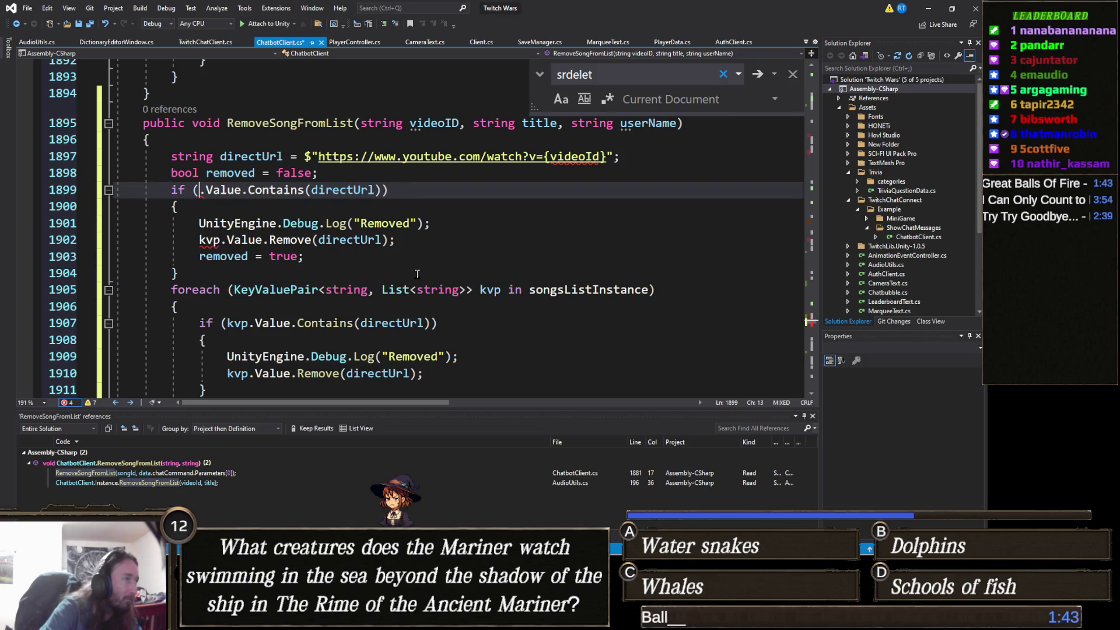
{"action": "key", "text": "Delete"}
{"action": "key", "text": "Delete"}
{"action": "key", "text": "Delete"}
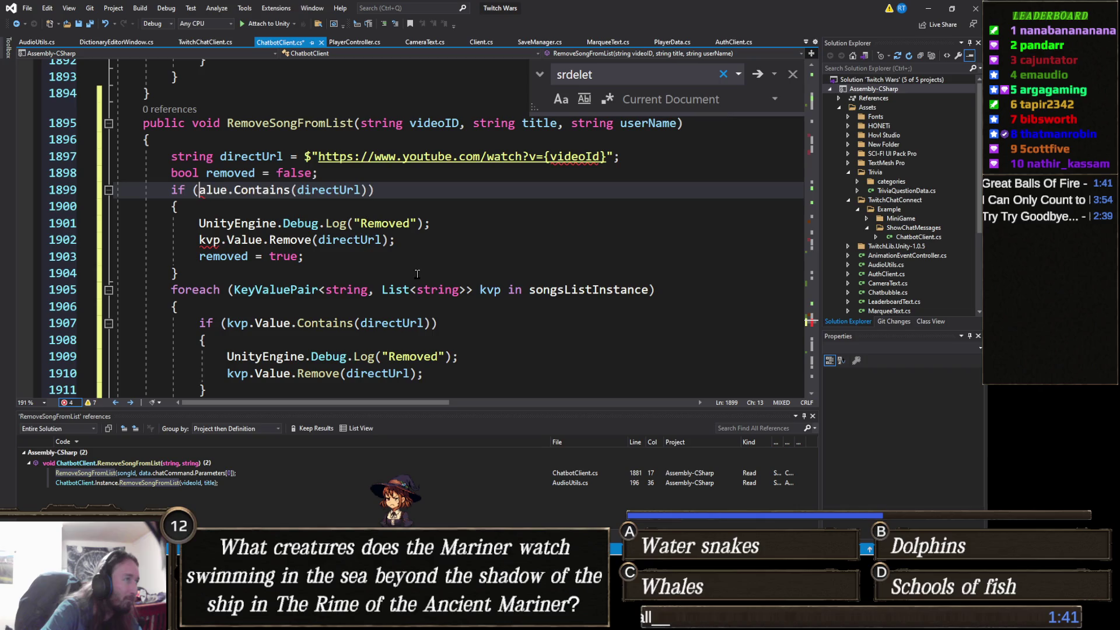
{"action": "key", "text": "Delete"}
{"action": "type", "text": "allso"}
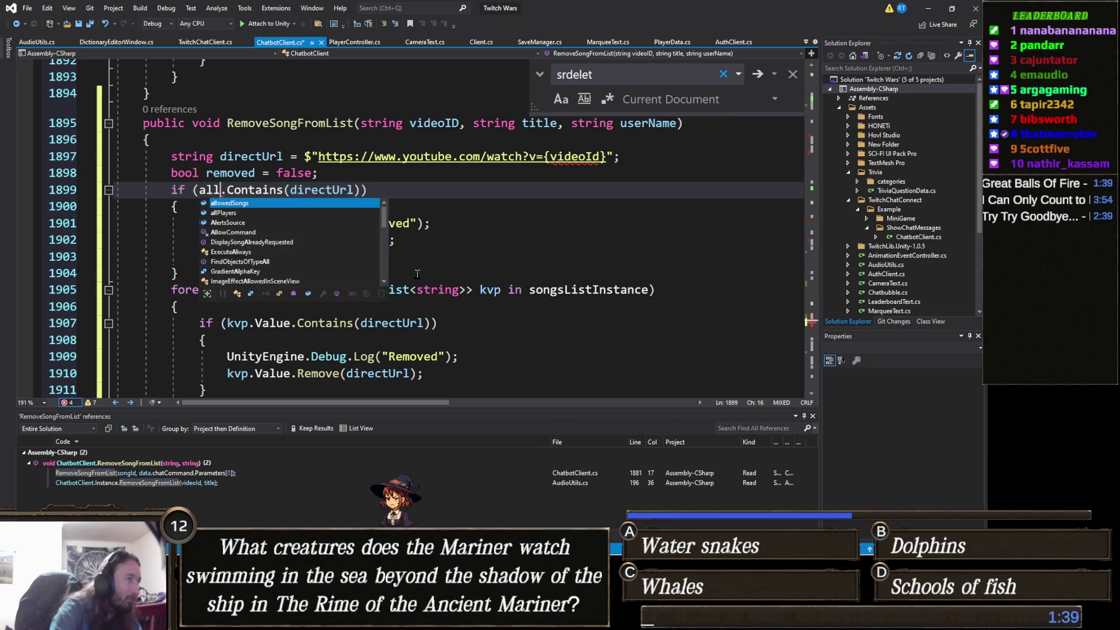
{"action": "key", "text": "Tab"}
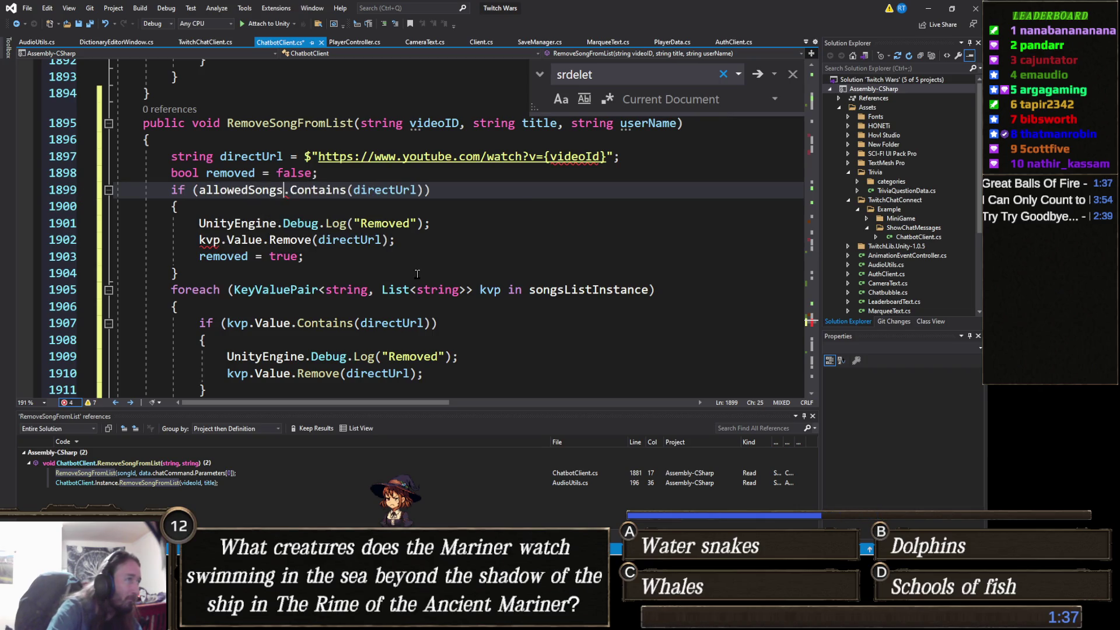
{"action": "key", "text": "ctrl+z"}
{"action": "key", "text": "BackSpace"}
{"action": "key", "text": "BackSpace"}
{"action": "key", "text": "BackSpace"}
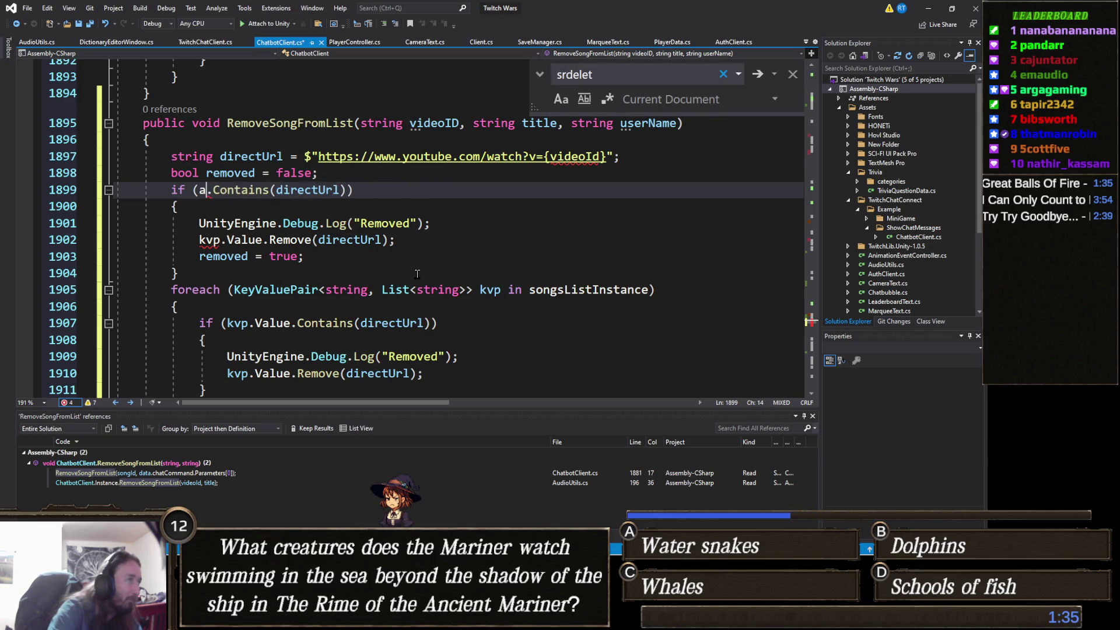
{"action": "type", "text": "llsong"}
{"action": "key", "text": "Tab"}
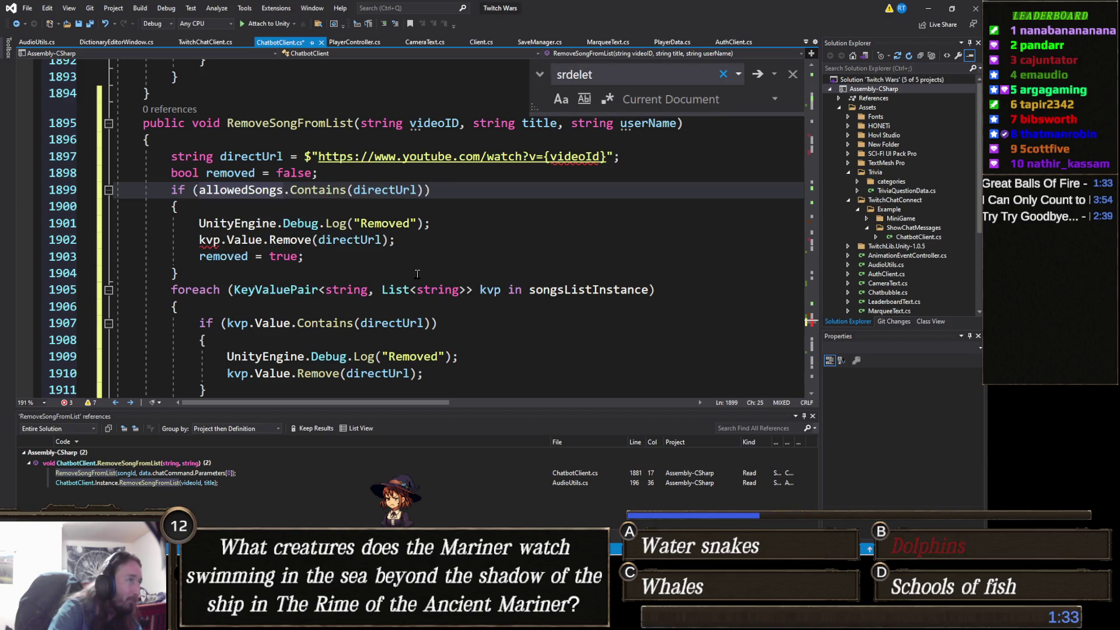
{"action": "key", "text": "ctrl+z"}
{"action": "key", "text": "BackSpace"}
{"action": "key", "text": "BackSpace"}
{"action": "key", "text": "BackSpace"}
{"action": "key", "text": "BackSpace"}
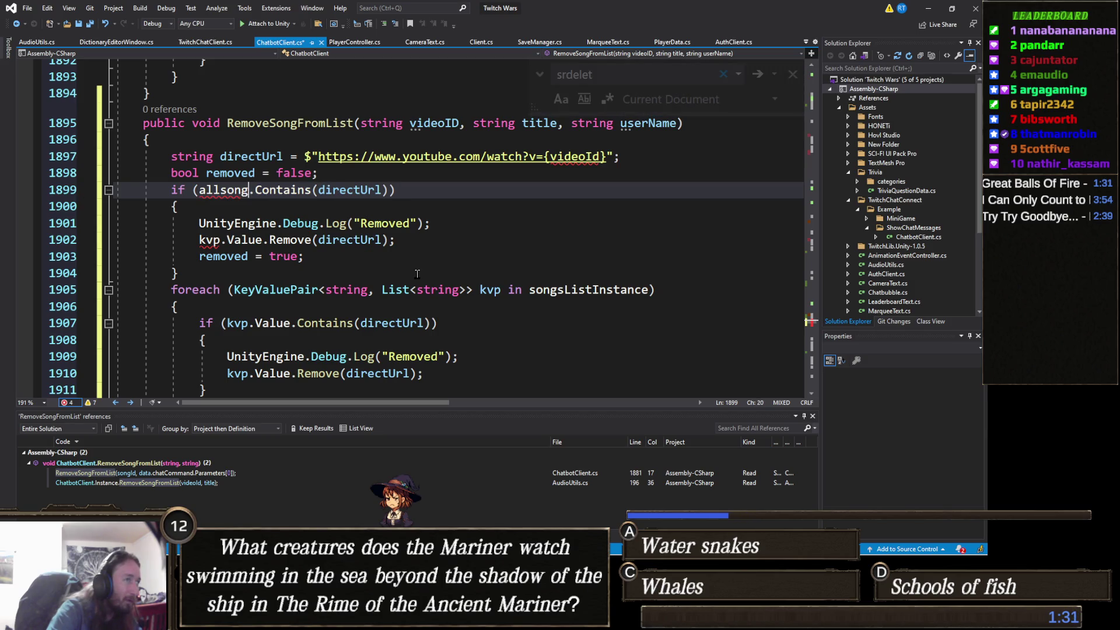
{"action": "key", "text": "BackSpace"}
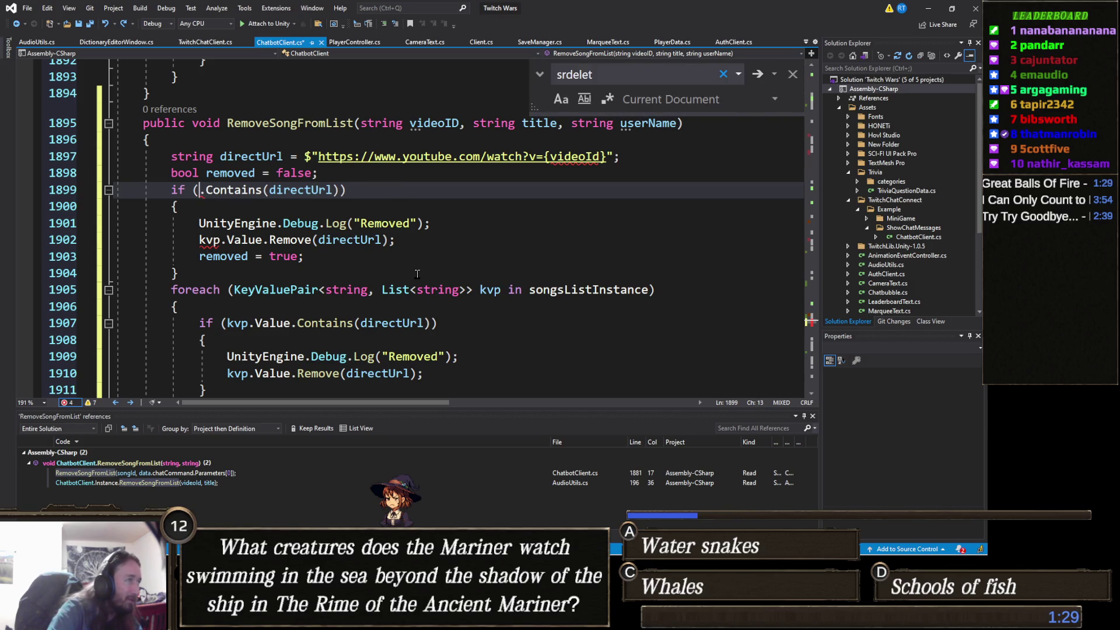
{"action": "type", "text": "songsLis"}
{"action": "key", "text": "Tab"}
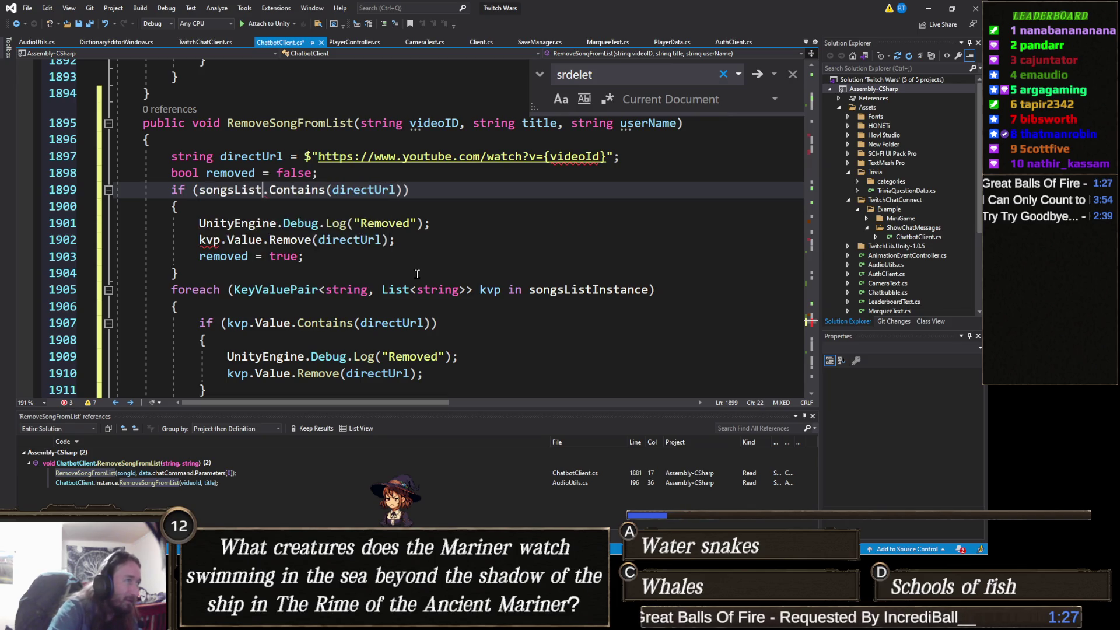
{"action": "type", "text": "["}
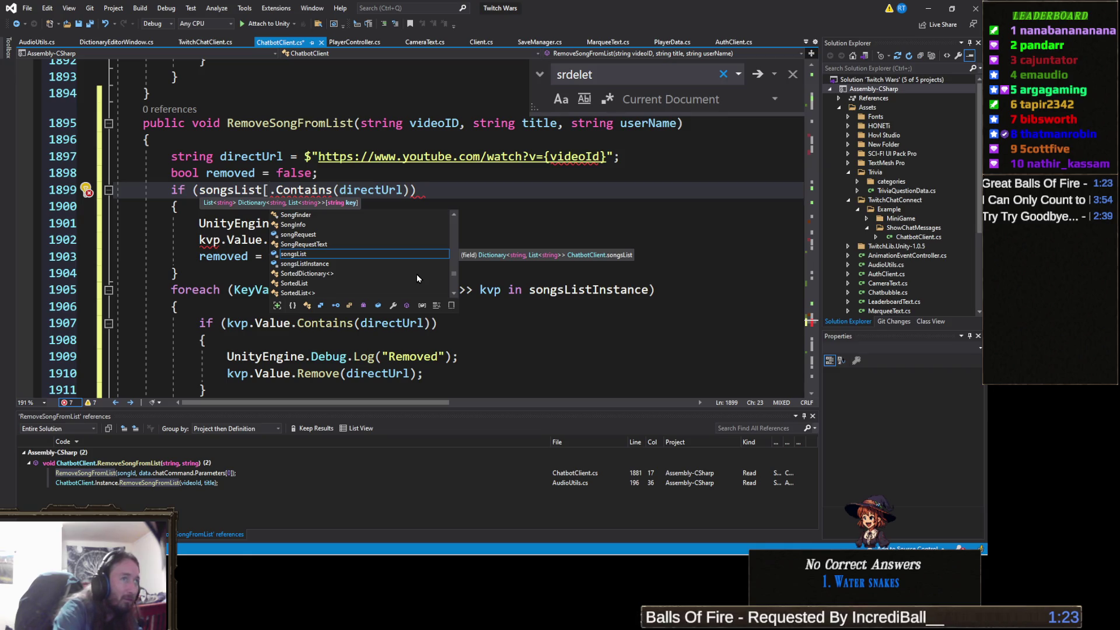
{"action": "type", "text": "userName]"}
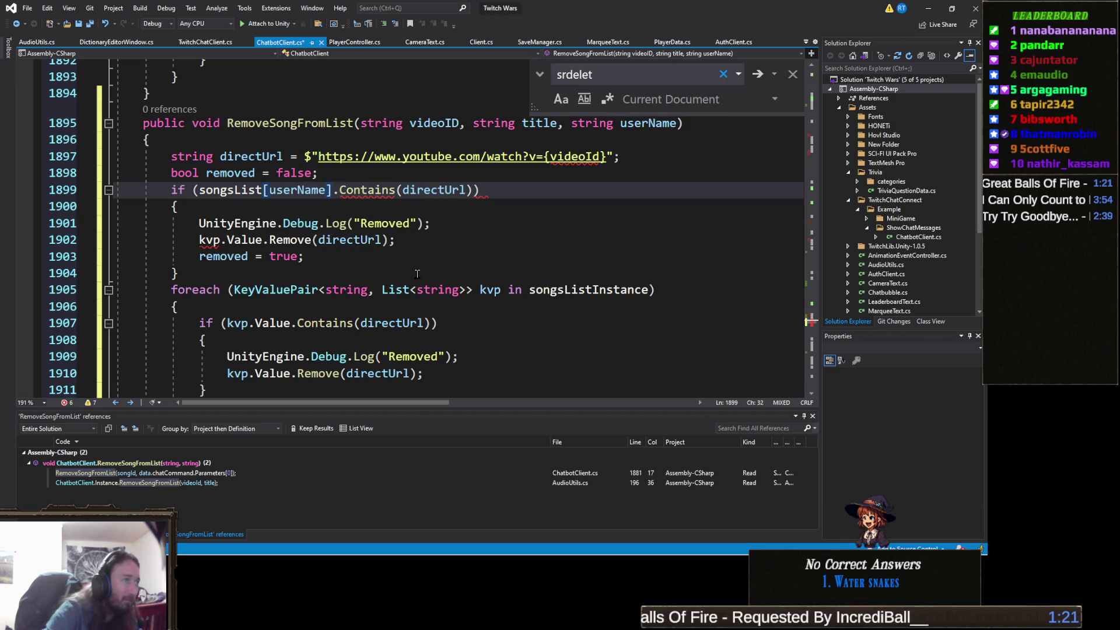
Delete the Debug.Log line and change kvp.Value.Remove to songsList[userName].Remove(directUrl).
{"action": "left_click", "coordinate": [297, 239]}
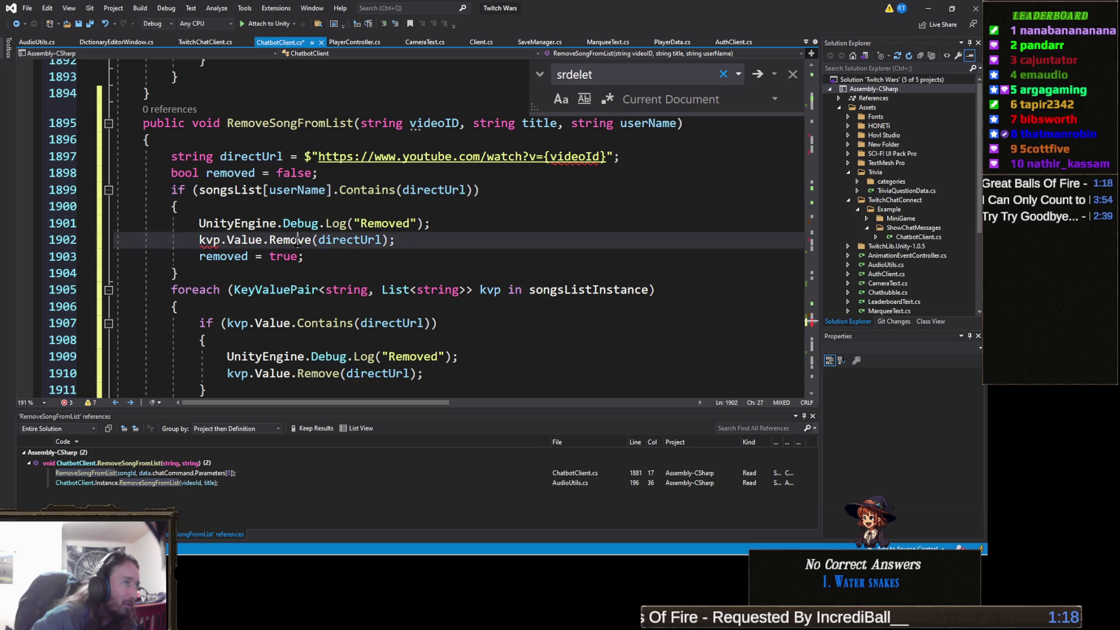
{"action": "left_click", "coordinate": [397, 190]}
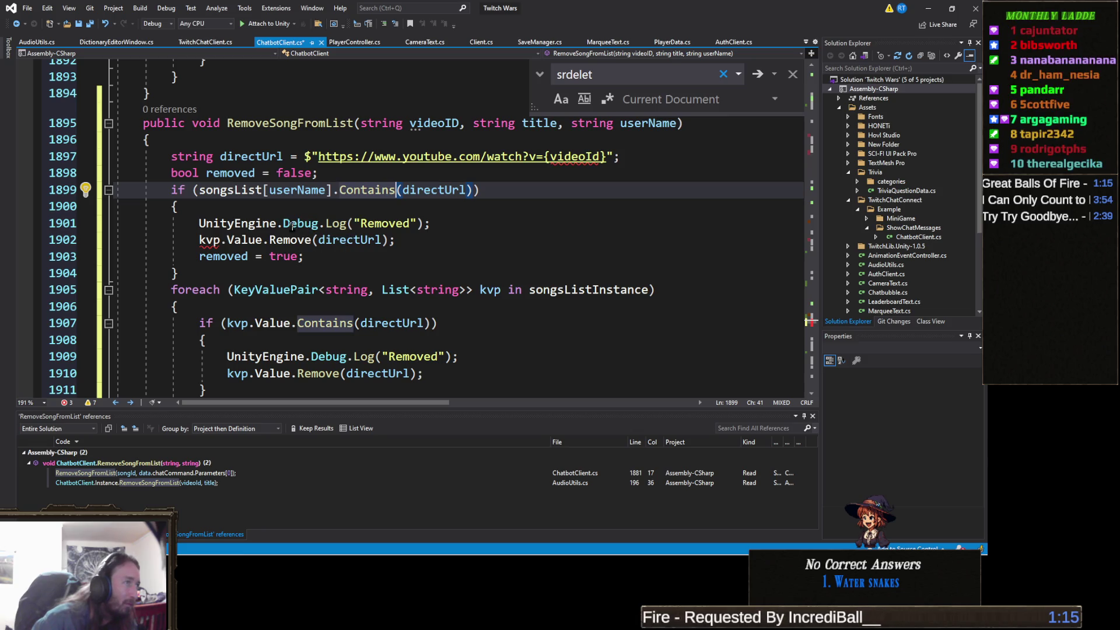
{"action": "left_click", "coordinate": [60, 224]}
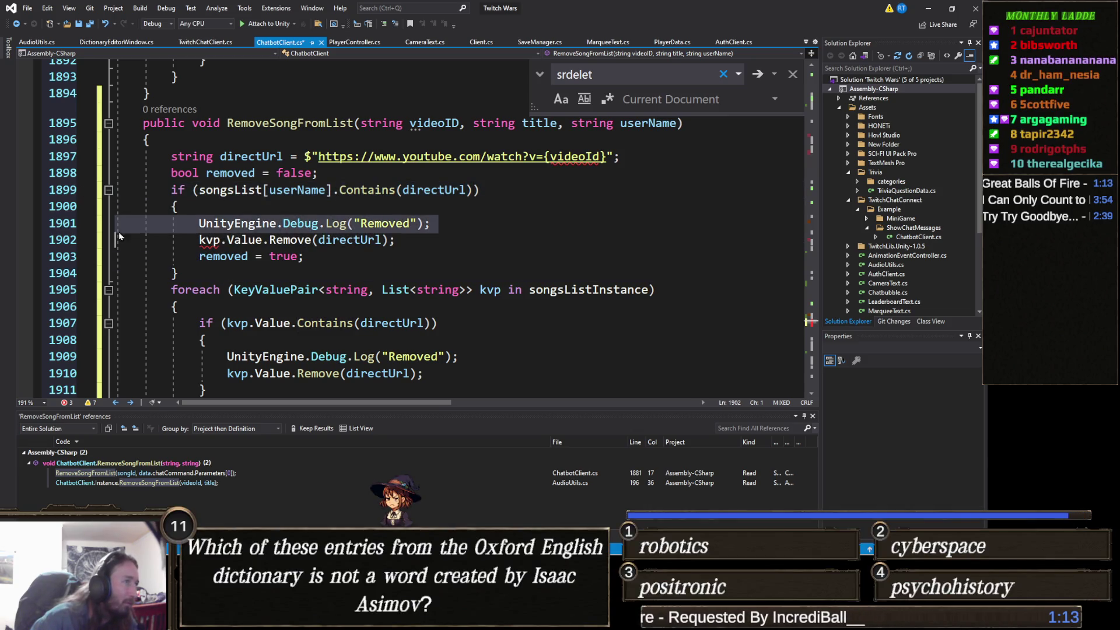
{"action": "key", "text": "Delete"}
{"action": "key", "text": "Home"}
{"action": "key", "text": "Delete"}
{"action": "key", "text": "Delete"}
{"action": "key", "text": "Delete"}
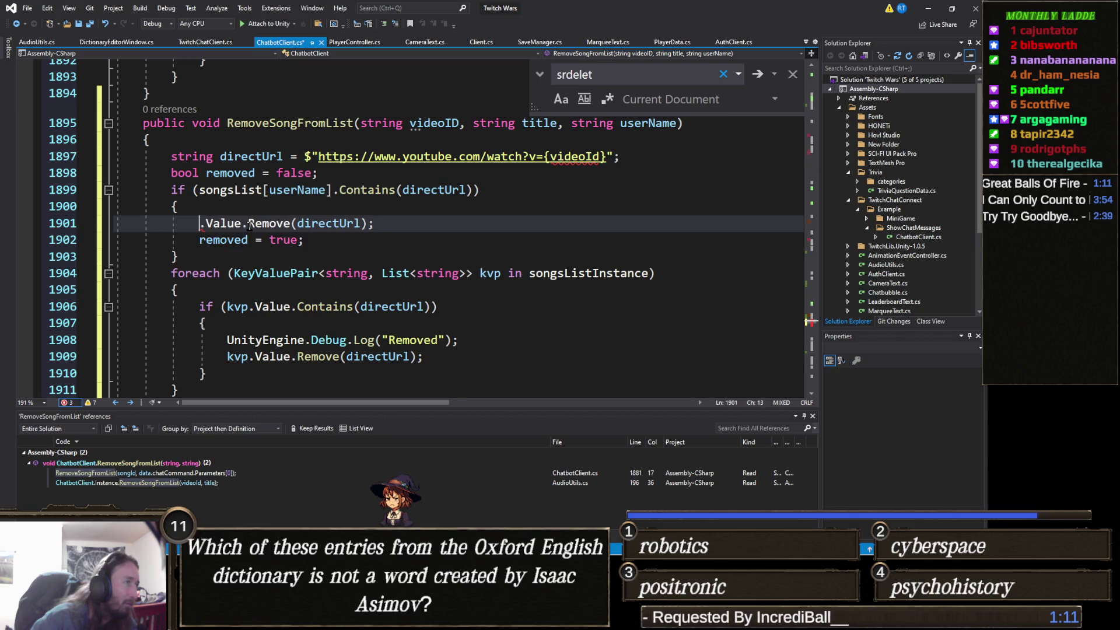
{"action": "key", "text": "Delete"}
{"action": "key", "text": "Delete"}
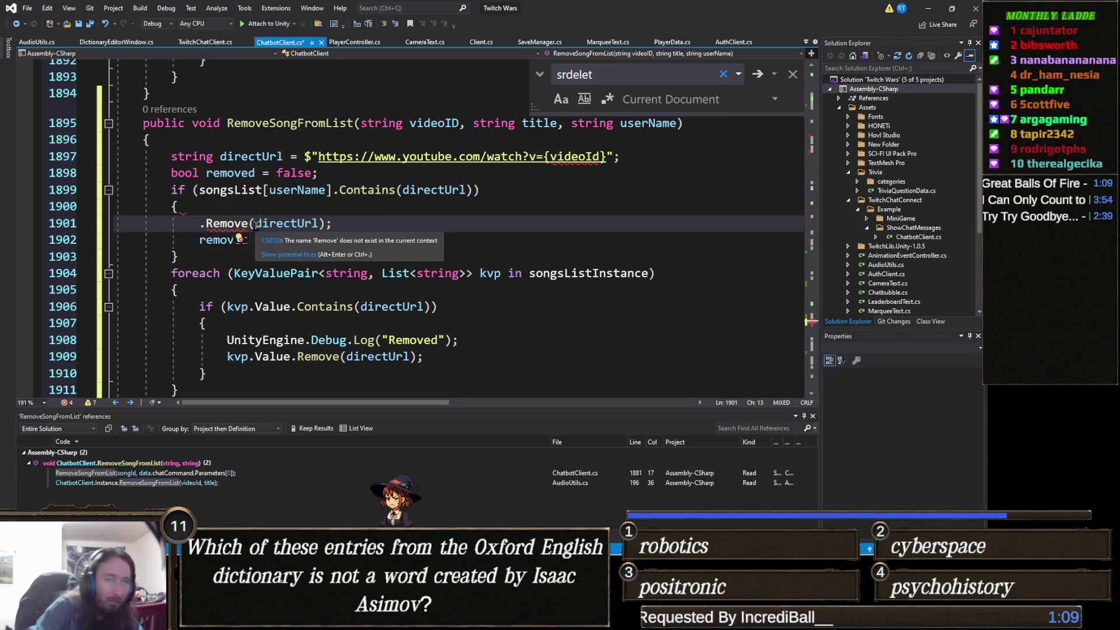
{"action": "type", "text": "songsList"}
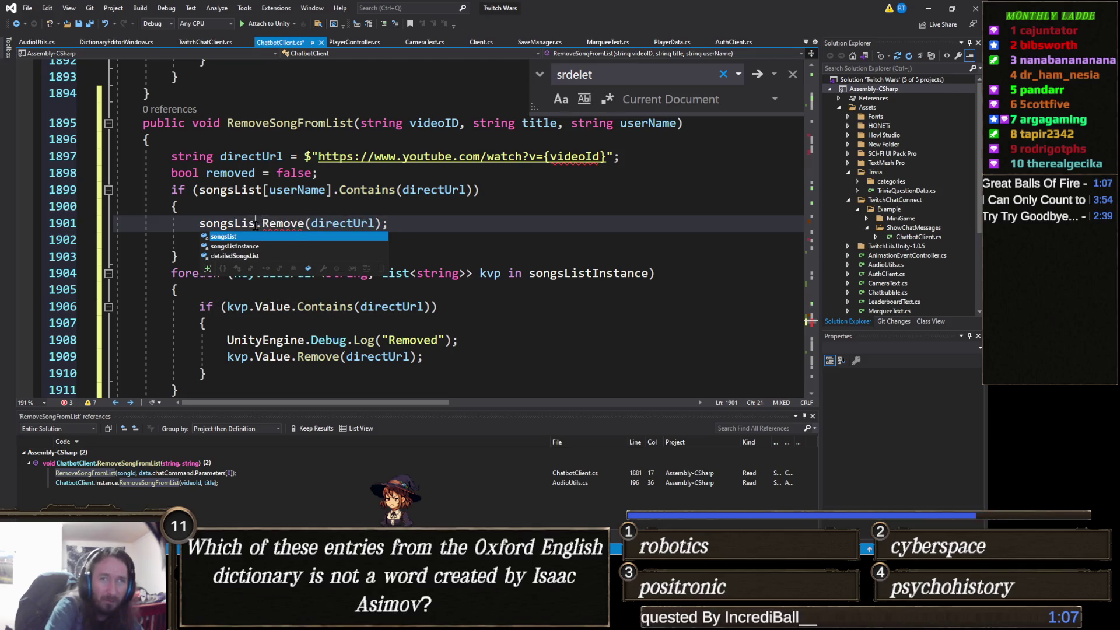
{"action": "type", "text": "["}
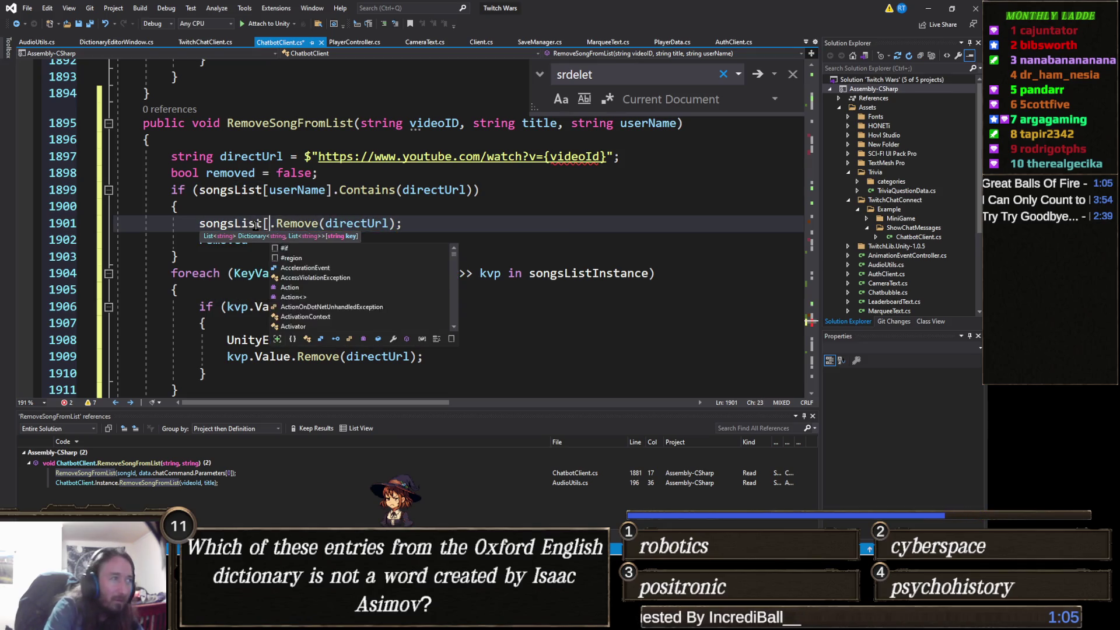
{"action": "type", "text": "UserAuthorization]"}
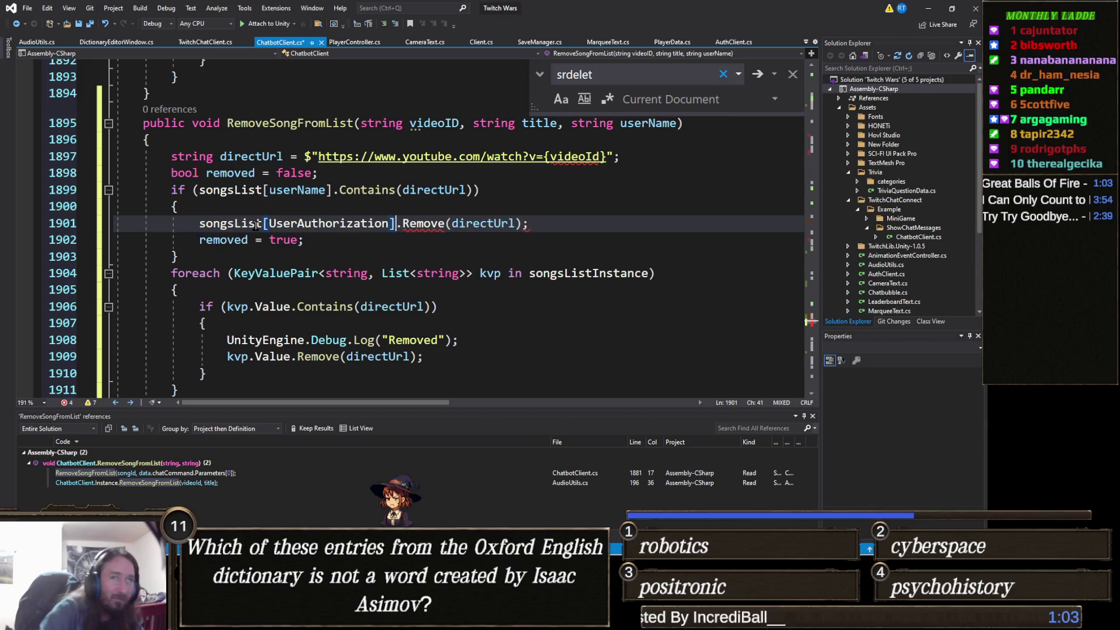
{"action": "key", "text": "BackSpace"}
{"action": "key", "text": "BackSpace"}
{"action": "key", "text": "BackSpace"}
{"action": "key", "text": "BackSpace"}
{"action": "key", "text": "BackSpace"}
{"action": "key", "text": "BackSpace"}
{"action": "key", "text": "BackSpace"}
{"action": "type", "text": "userName"}
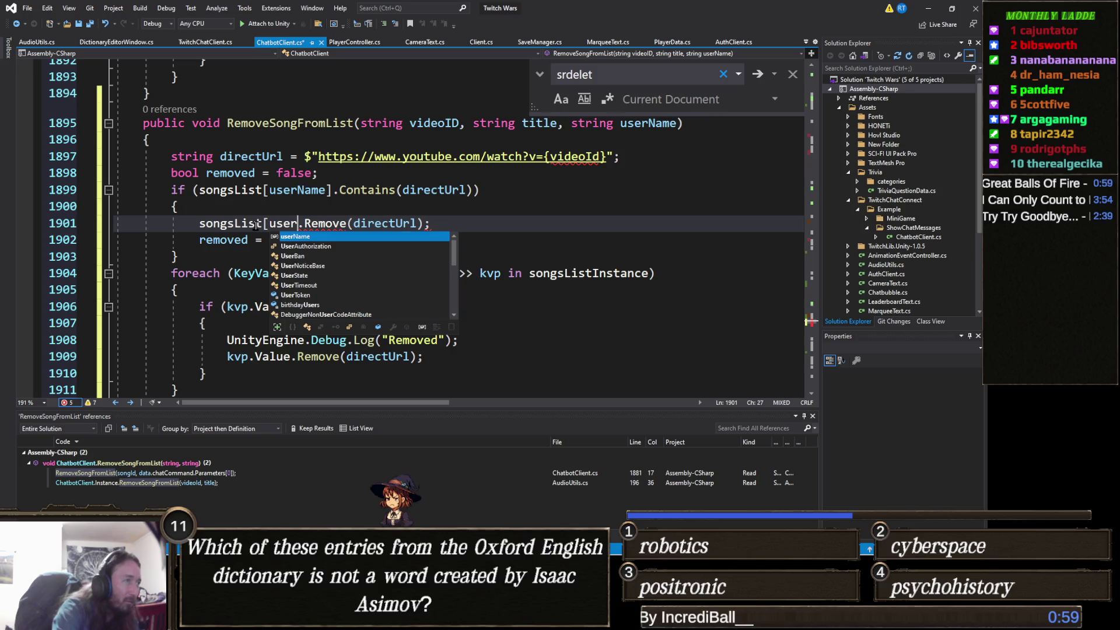
{"action": "type", "text": "]"}
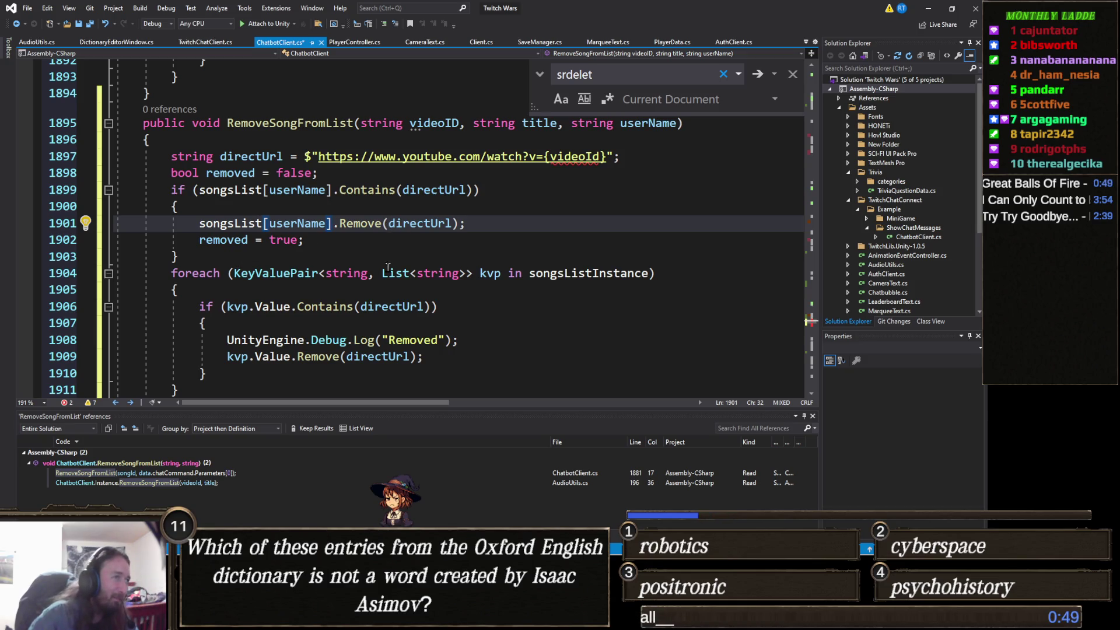
{"action": "left_click", "coordinate": [370, 241]}
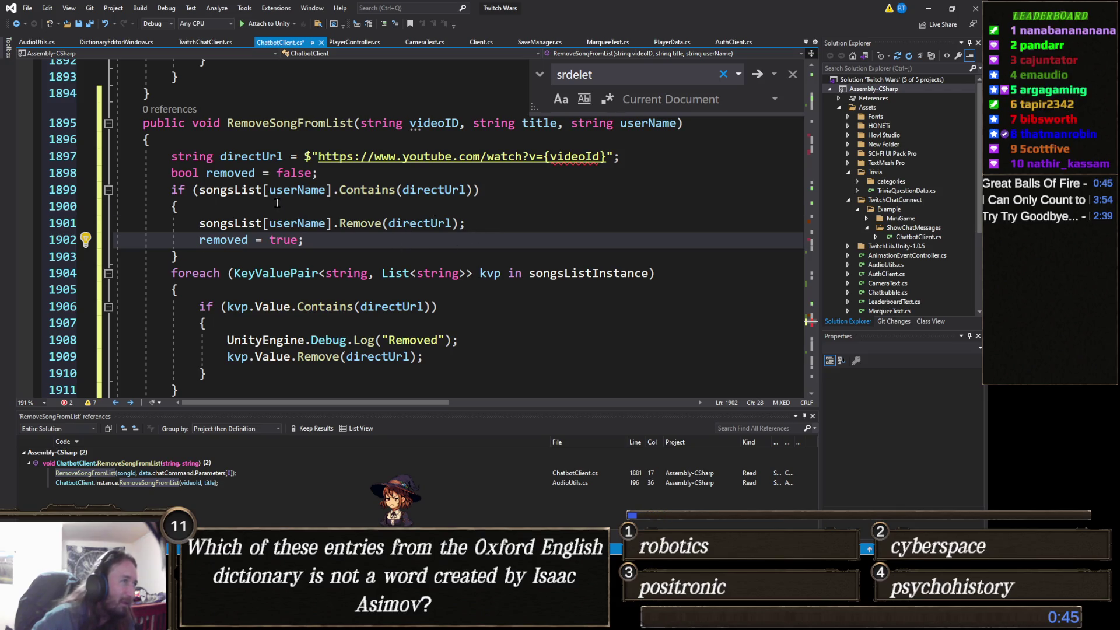
{"action": "key", "text": "Up"}
{"action": "key", "text": "Up"}
{"action": "scroll", "coordinate": [336, 236], "scroll_direction": "down", "scroll_amount": 2}
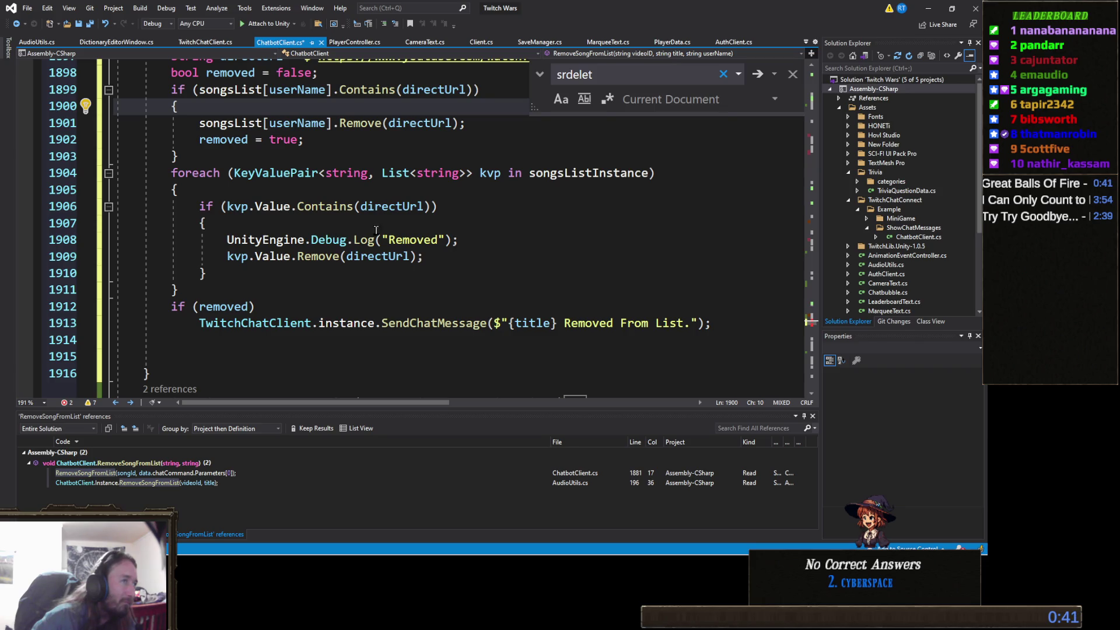
{"action": "mouse_move", "coordinate": [284, 173]}
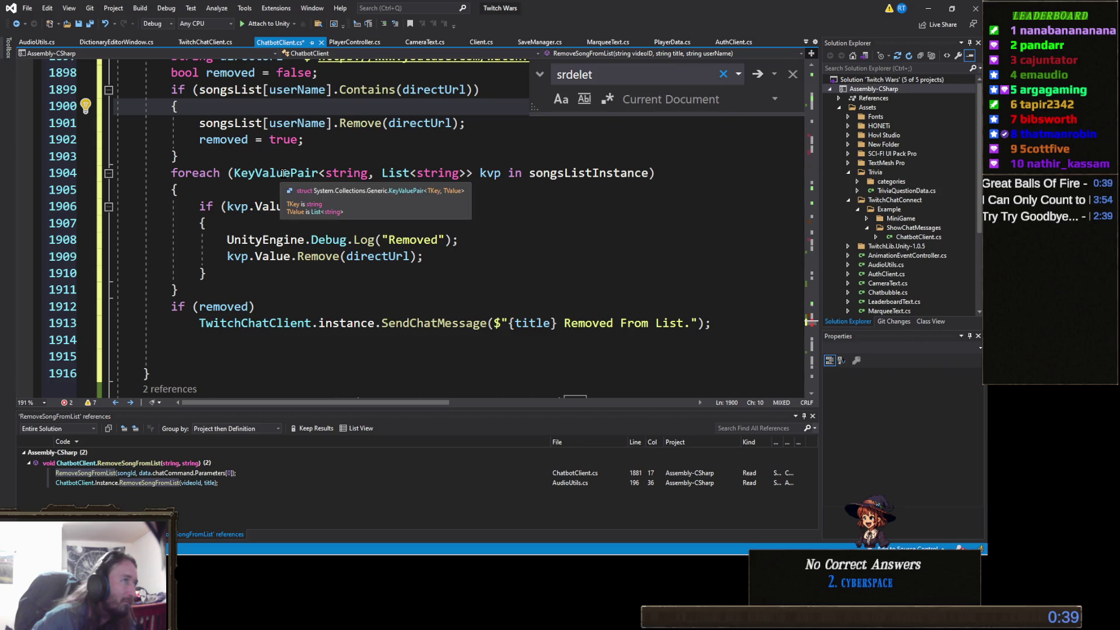
{"action": "scroll", "coordinate": [254, 169], "scroll_direction": "up", "scroll_amount": 1}
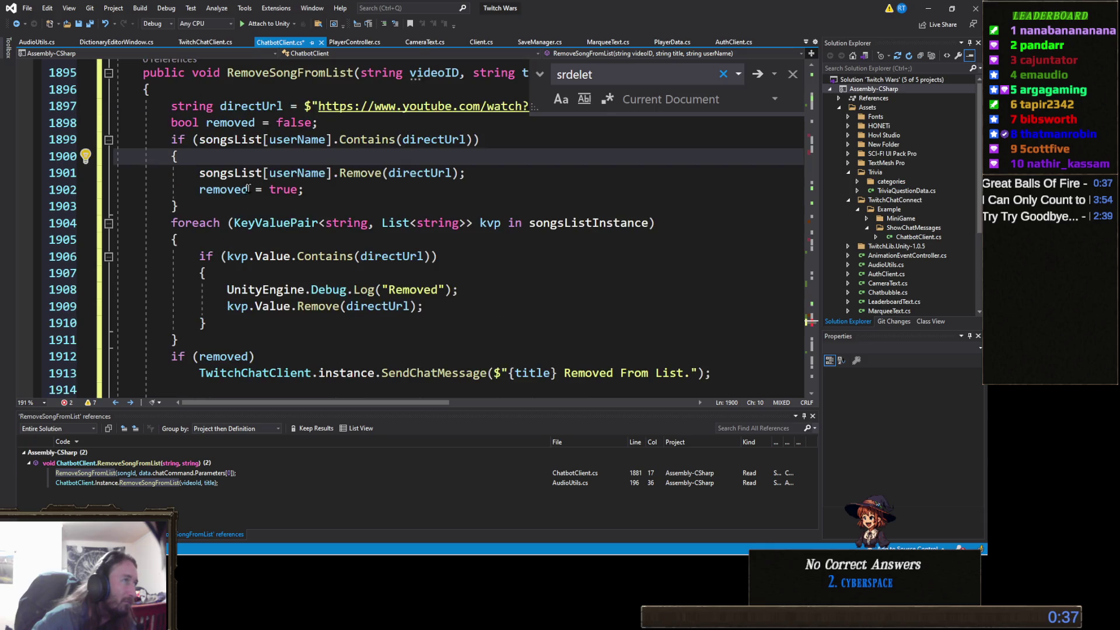
Paste the if-block over the songsListInstance foreach and rename both songsList uses to songsListInstance.
{"action": "left_click_drag", "start_coordinate": [226, 214], "coordinate": [116, 138]}
{"action": "key", "text": "ctrl+c"}
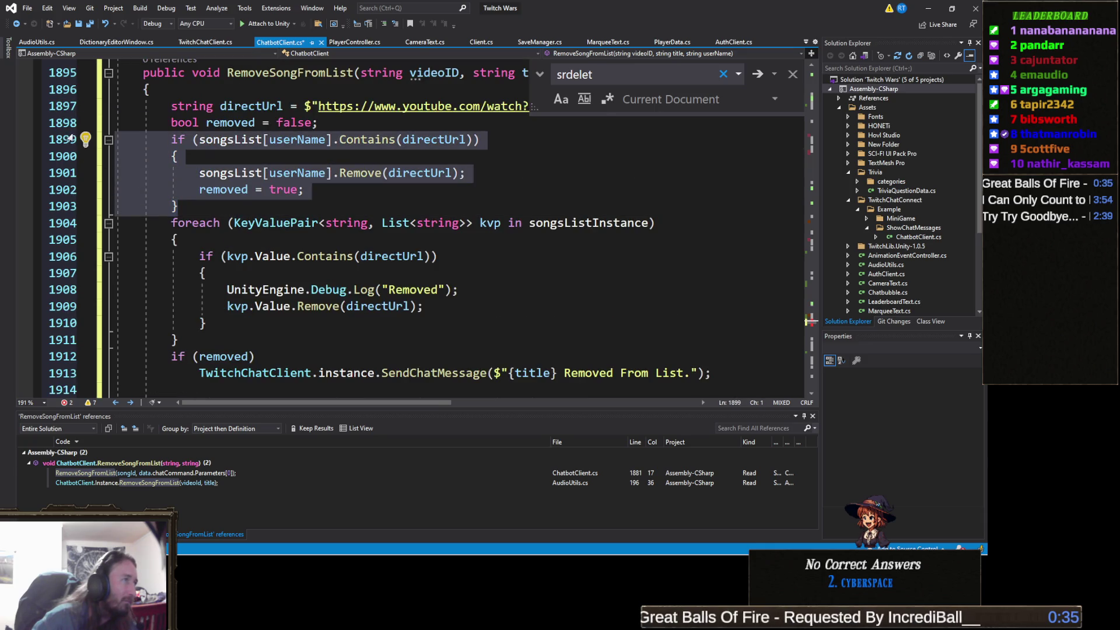
{"action": "mouse_move", "coordinate": [222, 344]}
{"action": "left_mouse_down"}
{"action": "mouse_move", "coordinate": [175, 337]}
{"action": "mouse_move", "coordinate": [105, 250]}
{"action": "mouse_move", "coordinate": [51, 222]}
{"action": "left_mouse_up"}
{"action": "key", "text": "ctrl+v"}
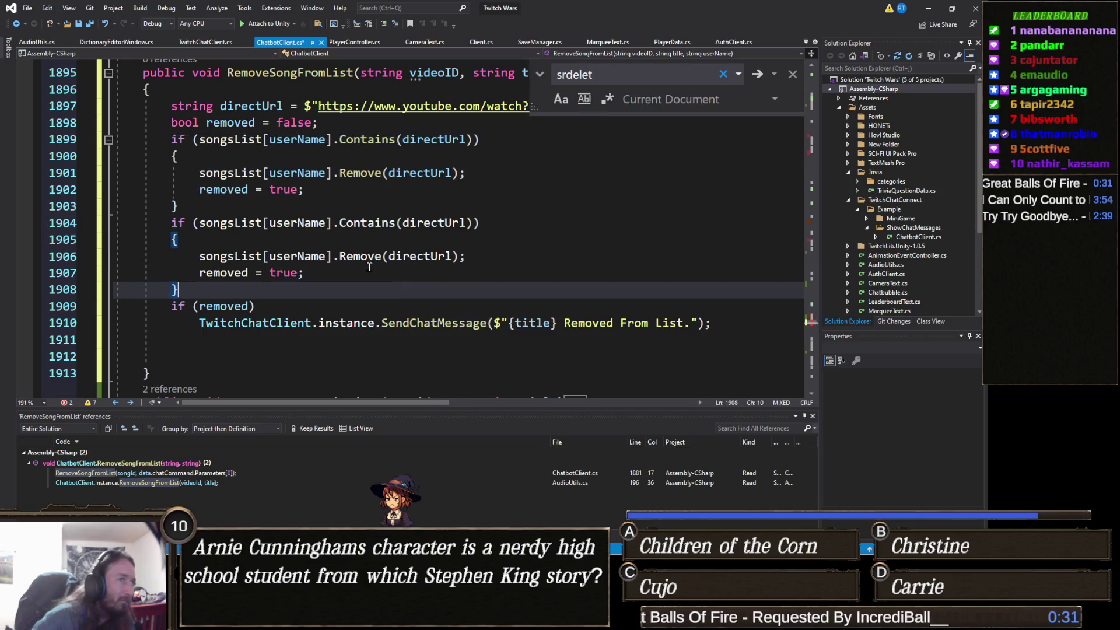
{"action": "left_click", "coordinate": [239, 224]}
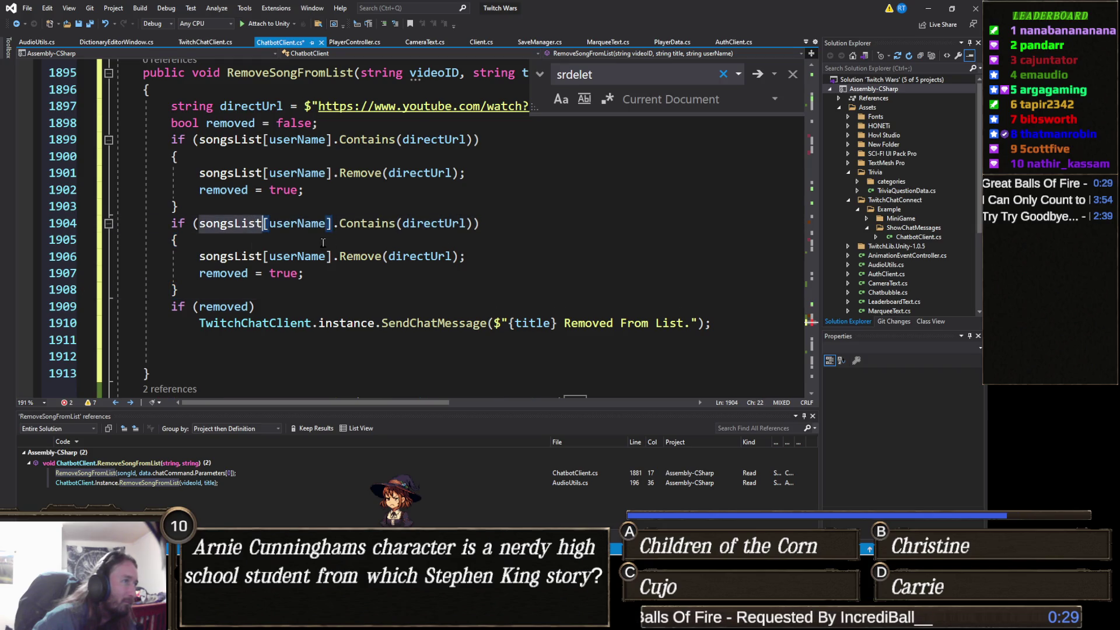
{"action": "key", "text": "ctrl+BackSpace"}
{"action": "type", "text": "songsList"}
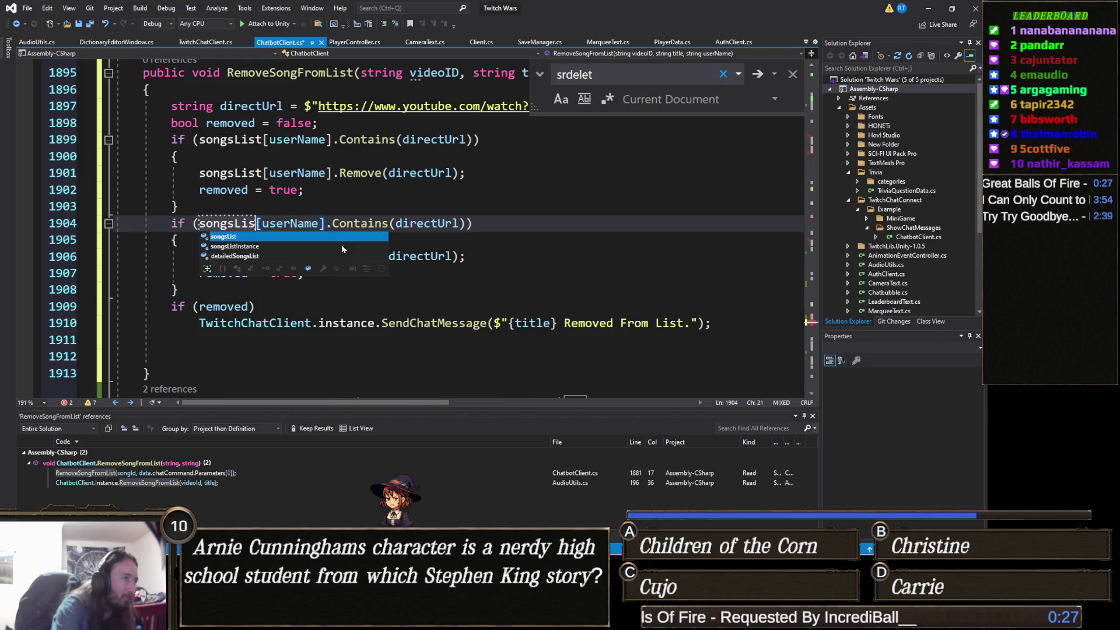
{"action": "type", "text": "I"}
{"action": "key", "text": "Tab"}
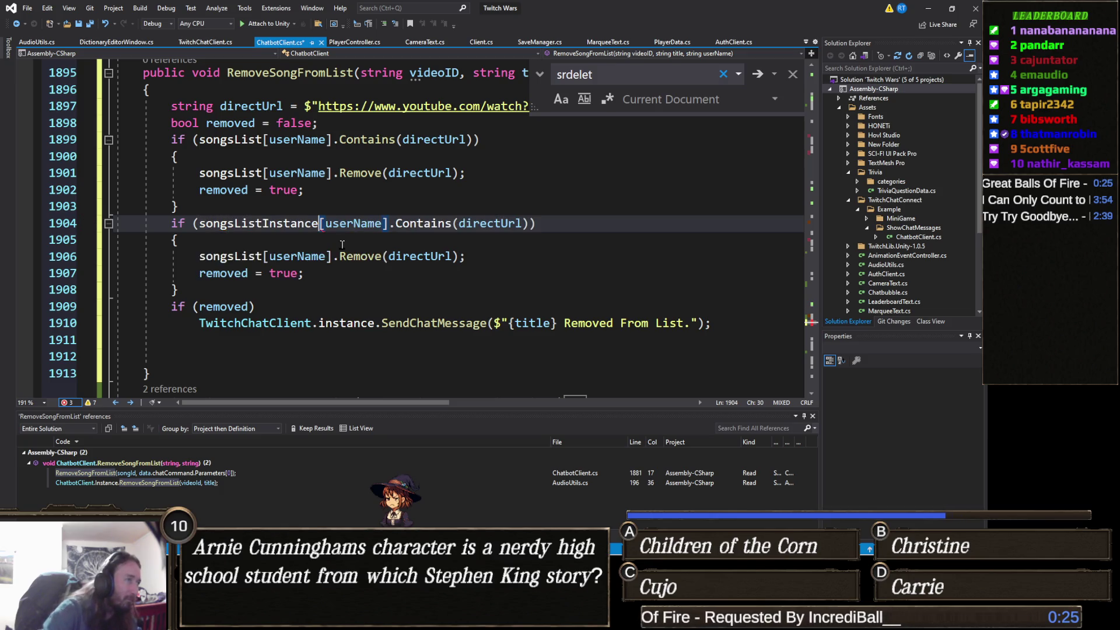
{"action": "left_click", "coordinate": [239, 258]}
{"action": "type", "text": "Instance"}
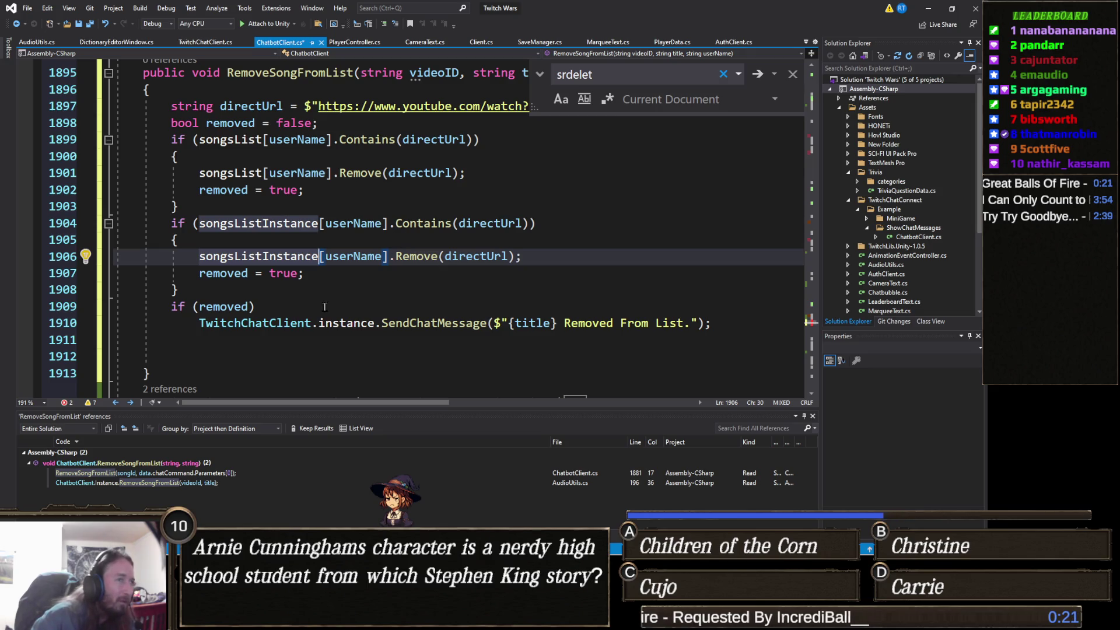
{"action": "left_click", "coordinate": [383, 210]}
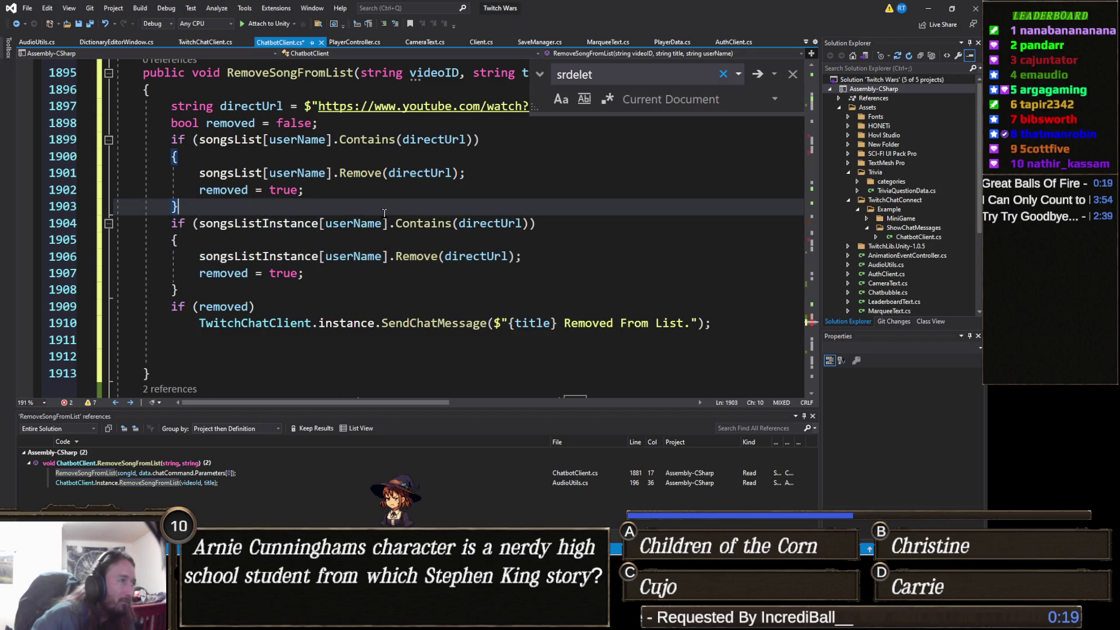
{"action": "scroll", "coordinate": [380, 250], "scroll_direction": "up", "scroll_amount": 4}
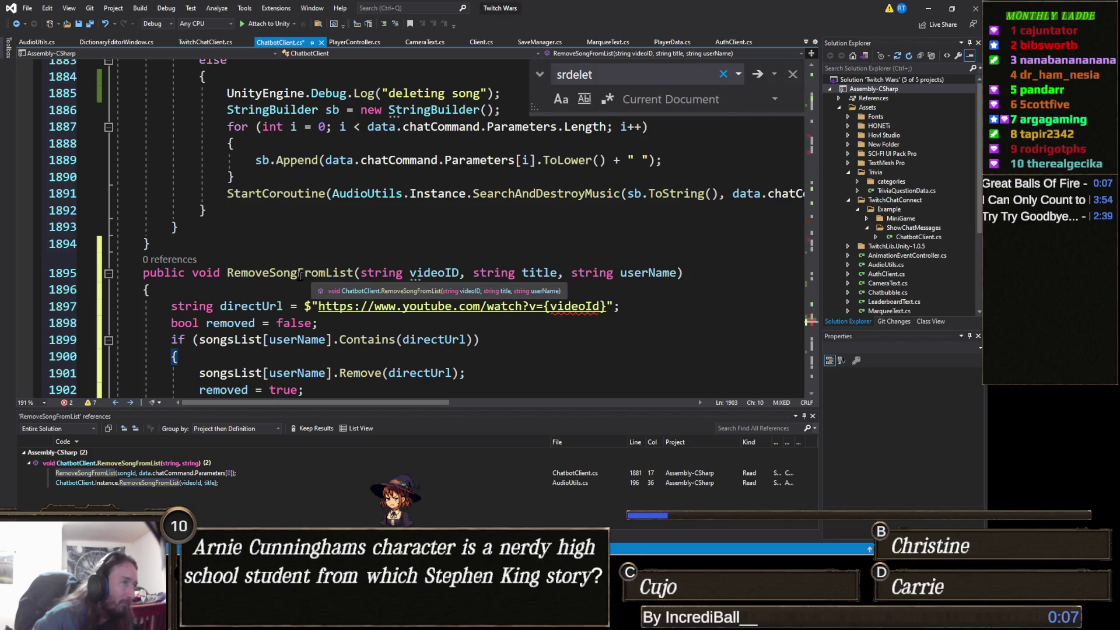
Save ChatbotClient.cs with the updated RemoveSongFromList.
{"action": "key", "text": "ctrl+s"}
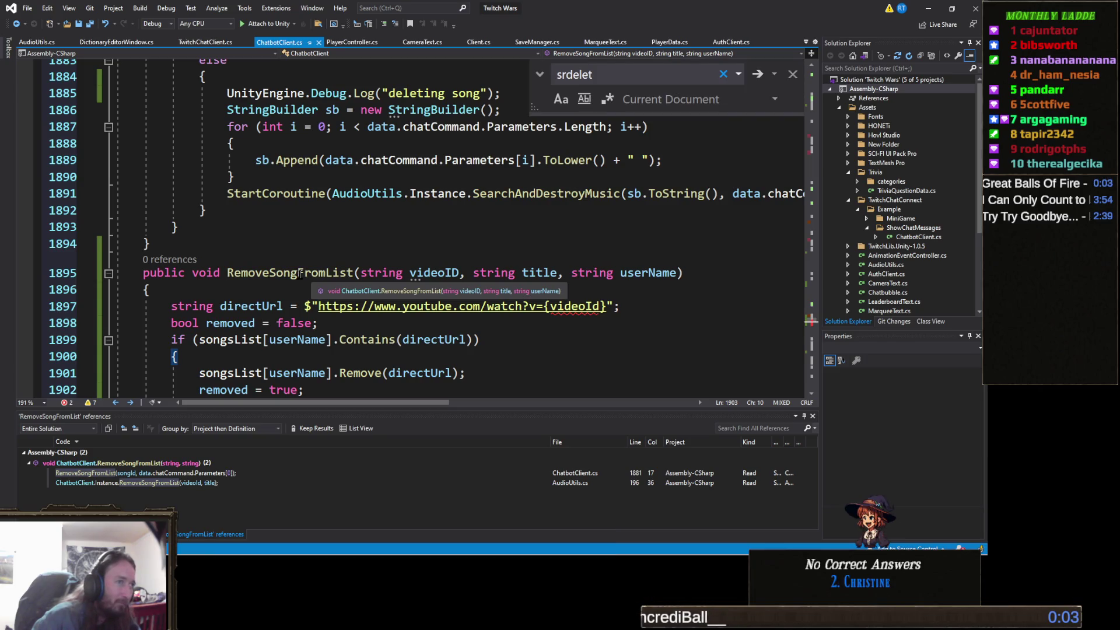
{"action": "left_click", "coordinate": [677, 272]}
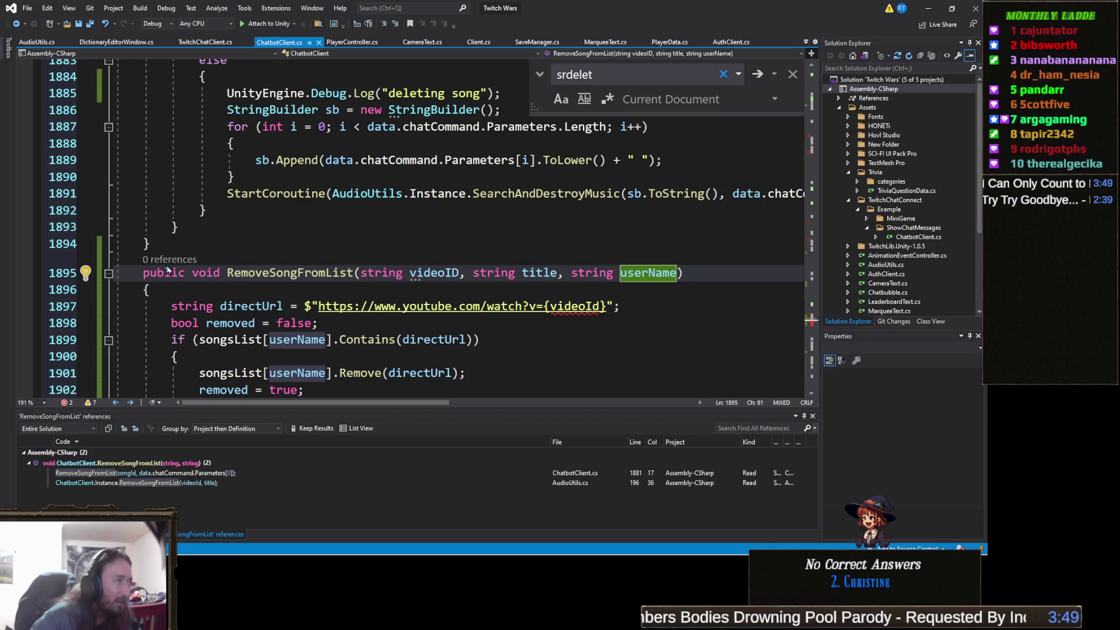
{"action": "scroll", "coordinate": [175, 274], "scroll_direction": "up", "scroll_amount": 6}
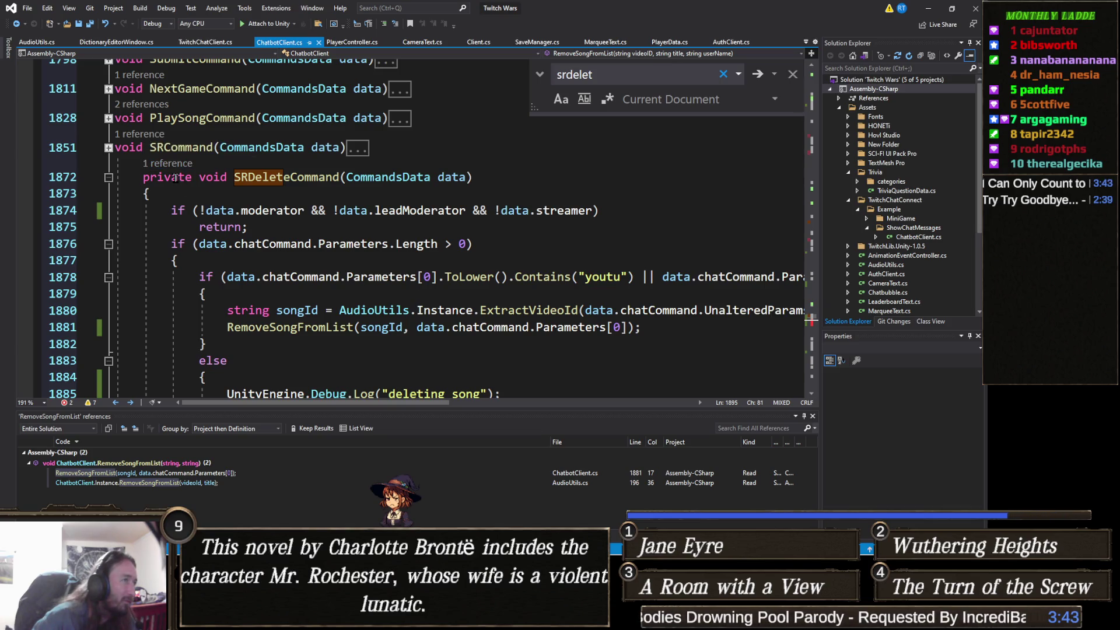
Trace SRDeleteCommand's registration on line 962 back to its definition at line 1872.
{"action": "left_click", "coordinate": [156, 165]}
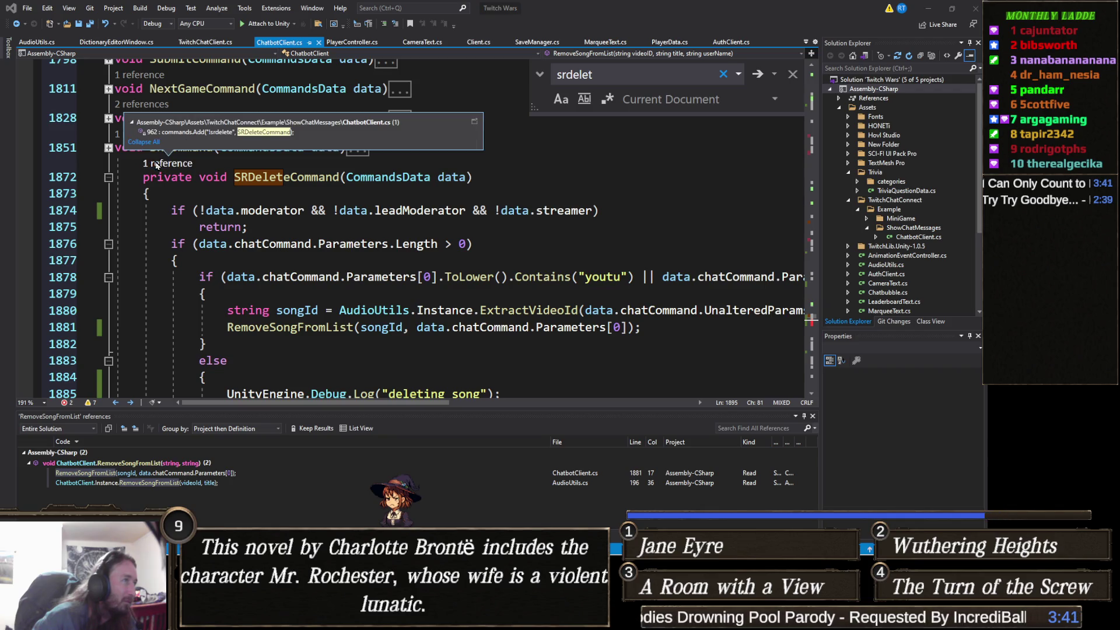
{"action": "double_click", "coordinate": [245, 132]}
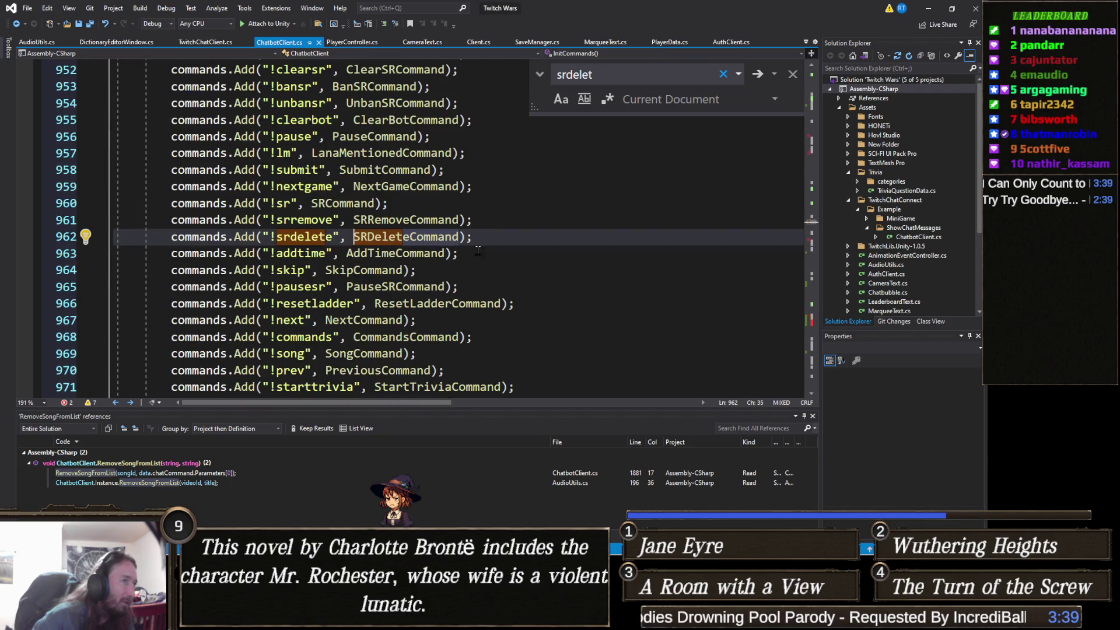
{"action": "right_click", "coordinate": [411, 236]}
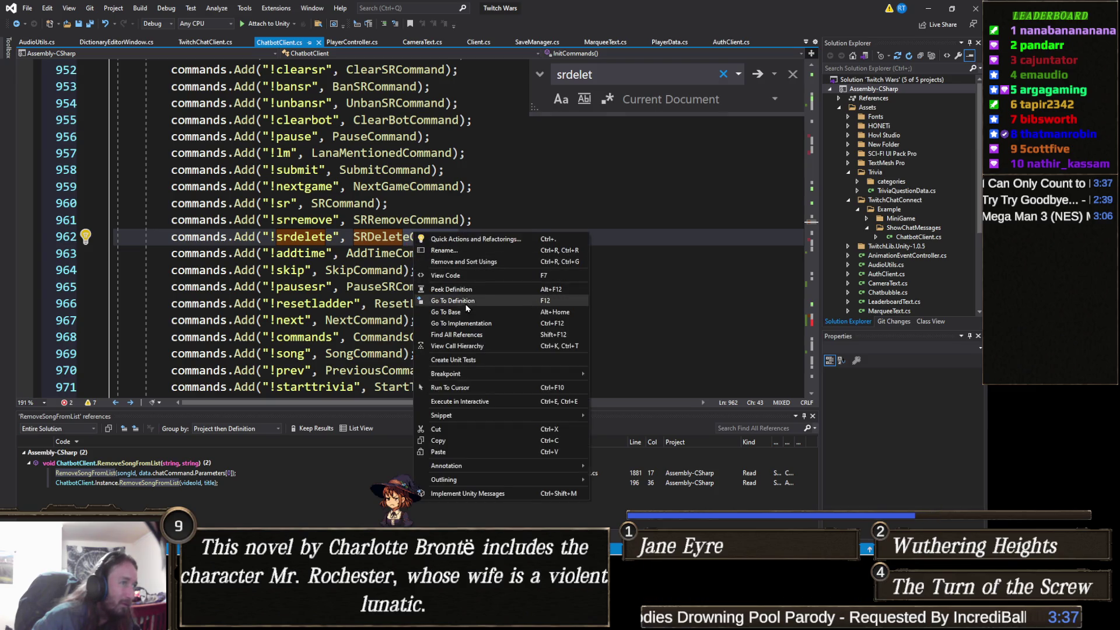
{"action": "left_click", "coordinate": [461, 300]}
{"action": "scroll", "coordinate": [340, 289], "scroll_direction": "down", "scroll_amount": 6}
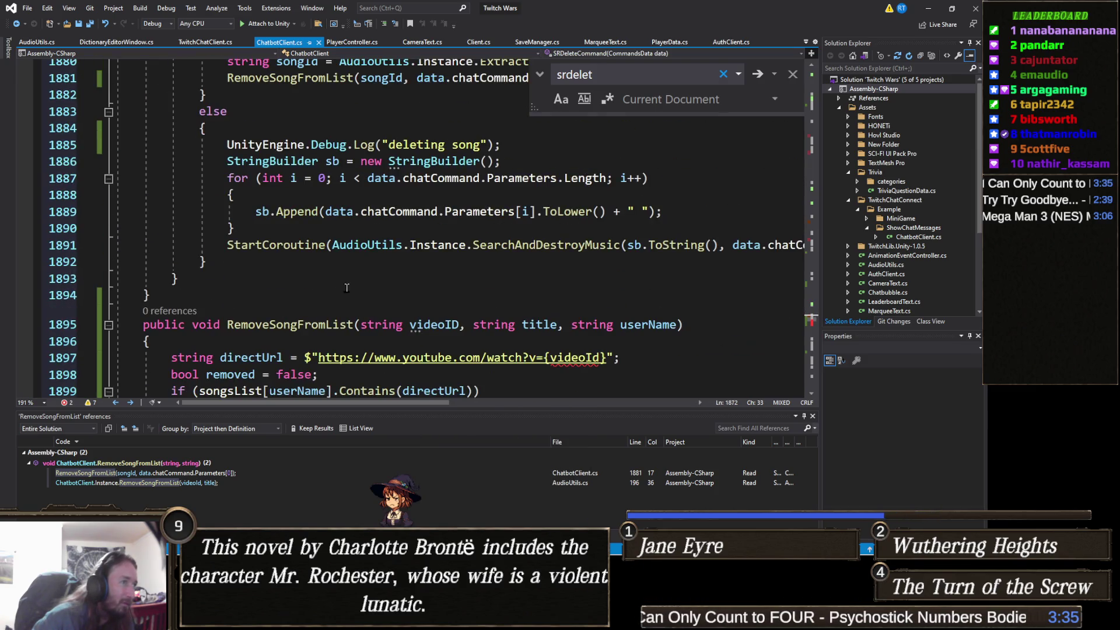
{"action": "scroll", "coordinate": [386, 263], "scroll_direction": "up", "scroll_amount": 2}
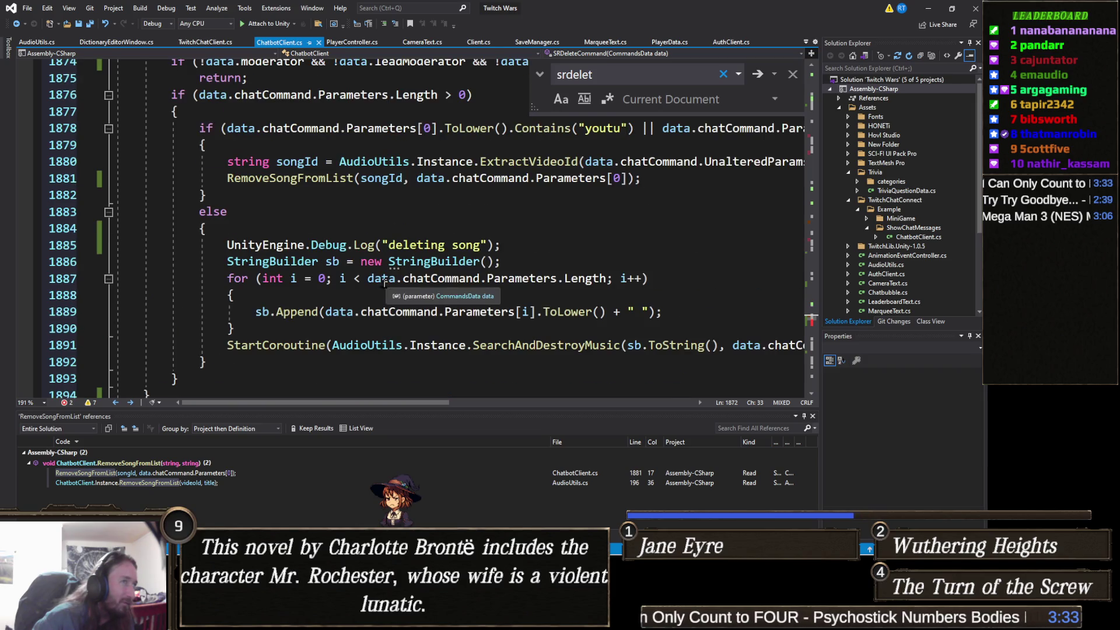
{"action": "scroll", "coordinate": [295, 296], "scroll_direction": "up", "scroll_amount": 3}
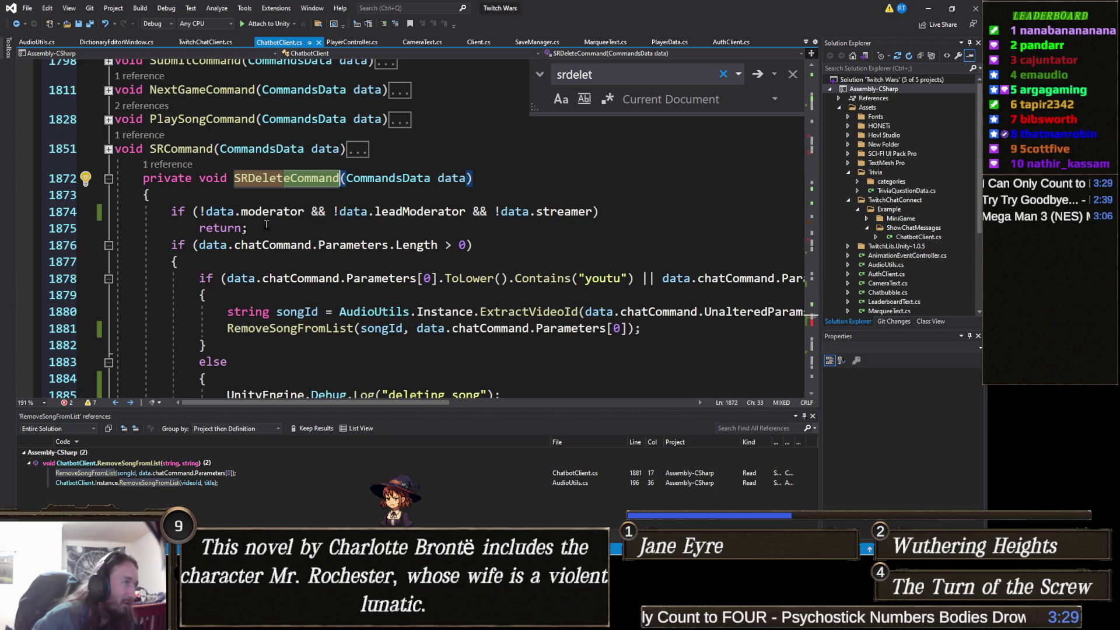
Delete the moderator-only if/return check from SRDeleteCommand.
{"action": "left_click", "coordinate": [220, 228]}
{"action": "left_click_drag", "start_coordinate": [118, 211], "coordinate": [248, 228]}
{"action": "key", "text": "BackSpace"}
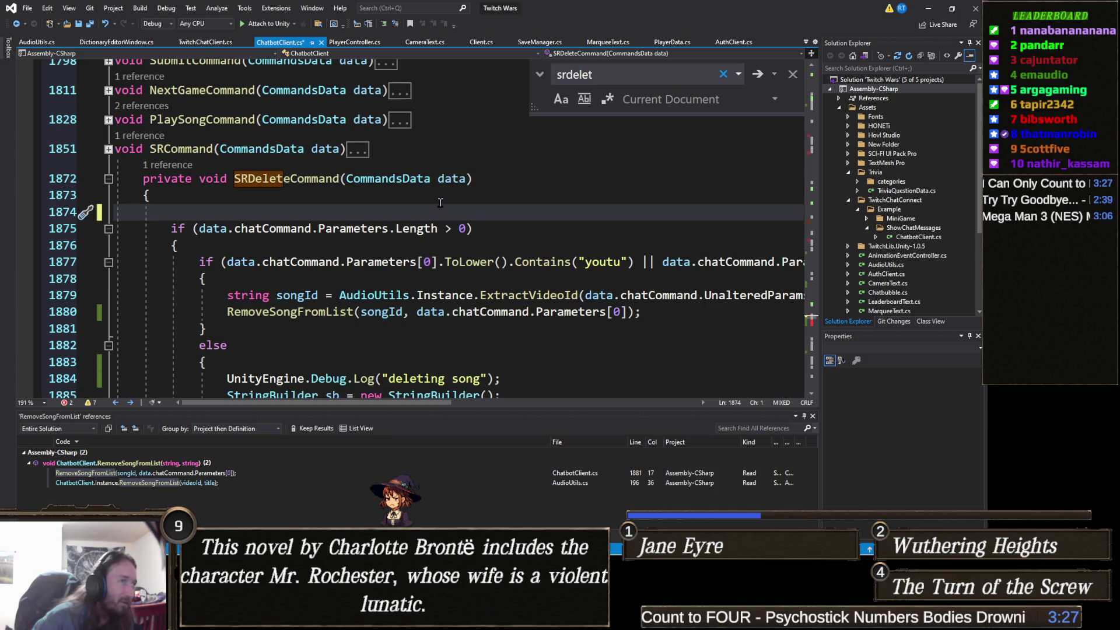
{"action": "key", "text": "BackSpace"}
Append data.chatCommand.User.Username as a third argument to the RemoveSongFromList call on line 1879.
{"action": "scroll", "coordinate": [264, 278], "scroll_direction": "down", "scroll_amount": 2}
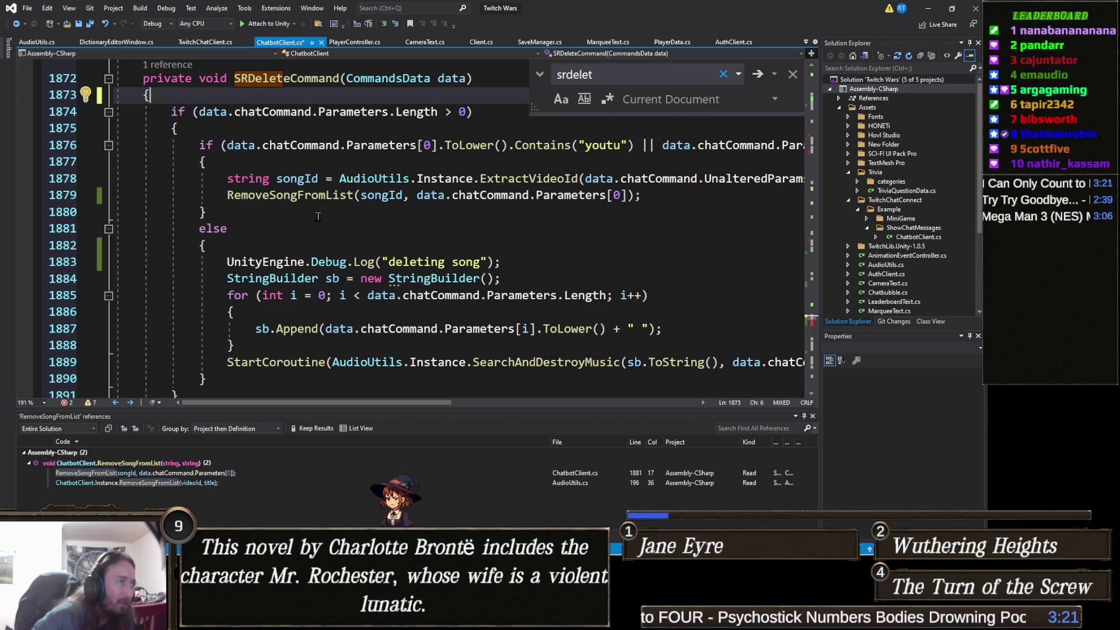
{"action": "left_click", "coordinate": [630, 195]}
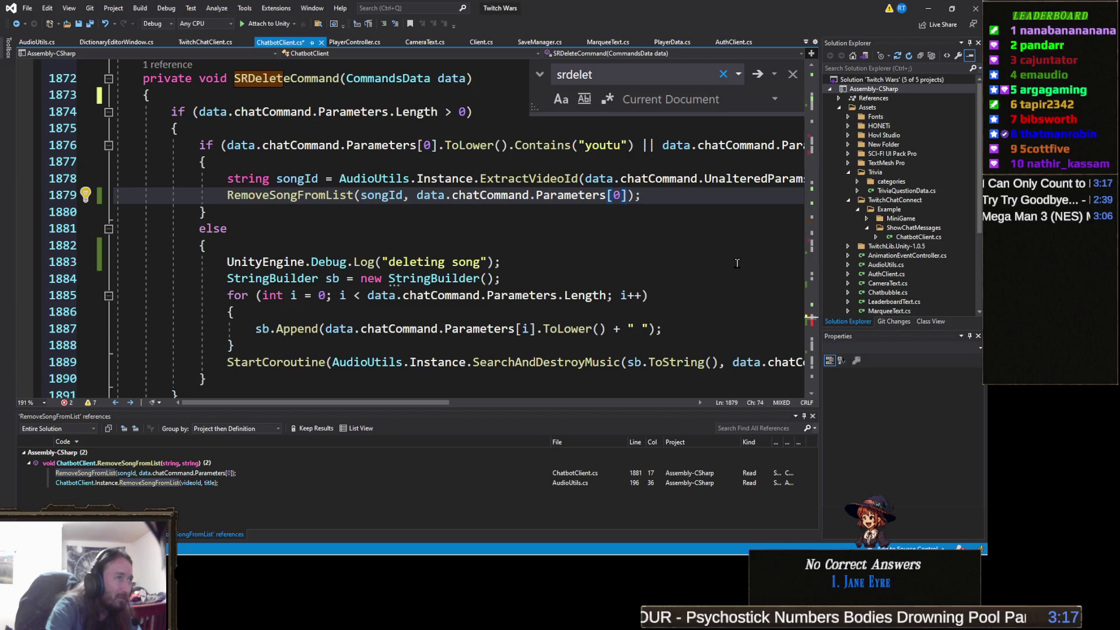
{"action": "type", "text": ", da"}
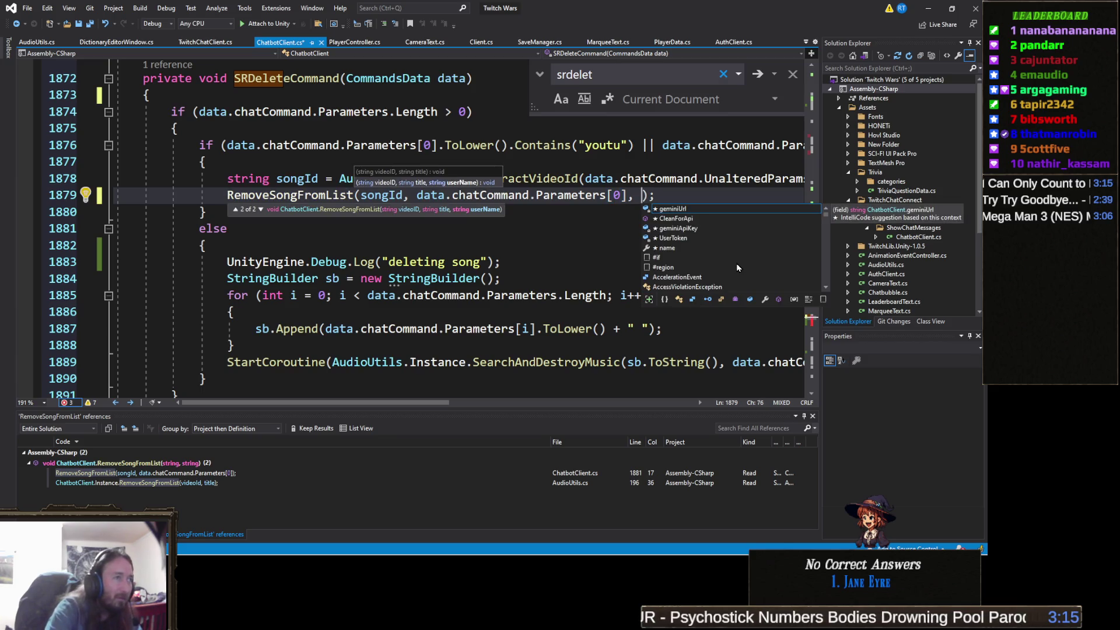
{"action": "type", "text": "ta.chatc"}
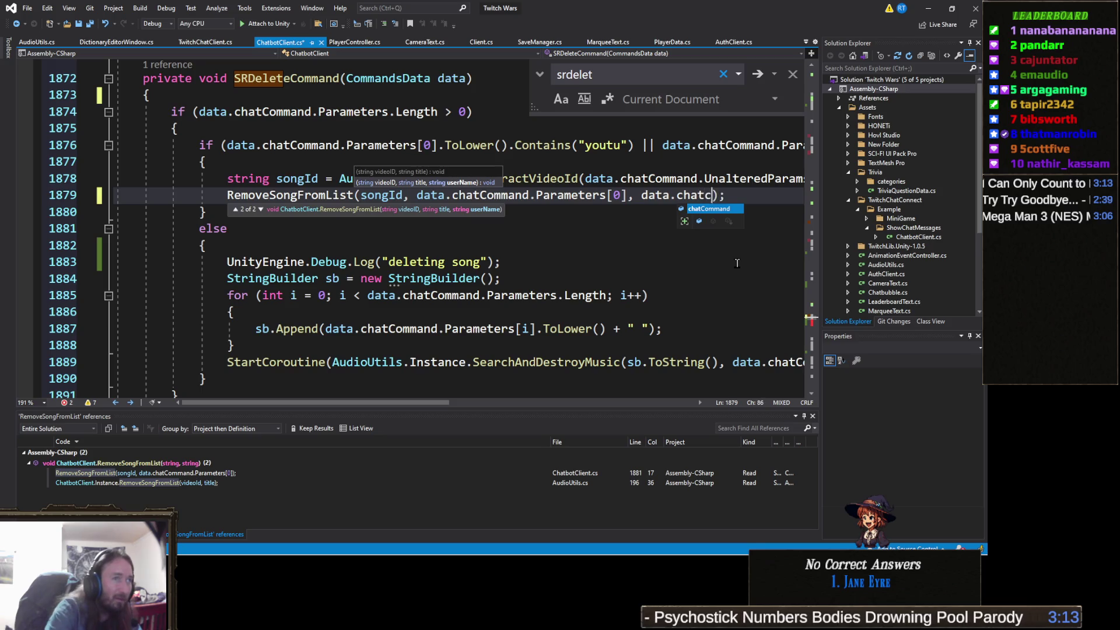
{"action": "type", "text": ".user.Username"}
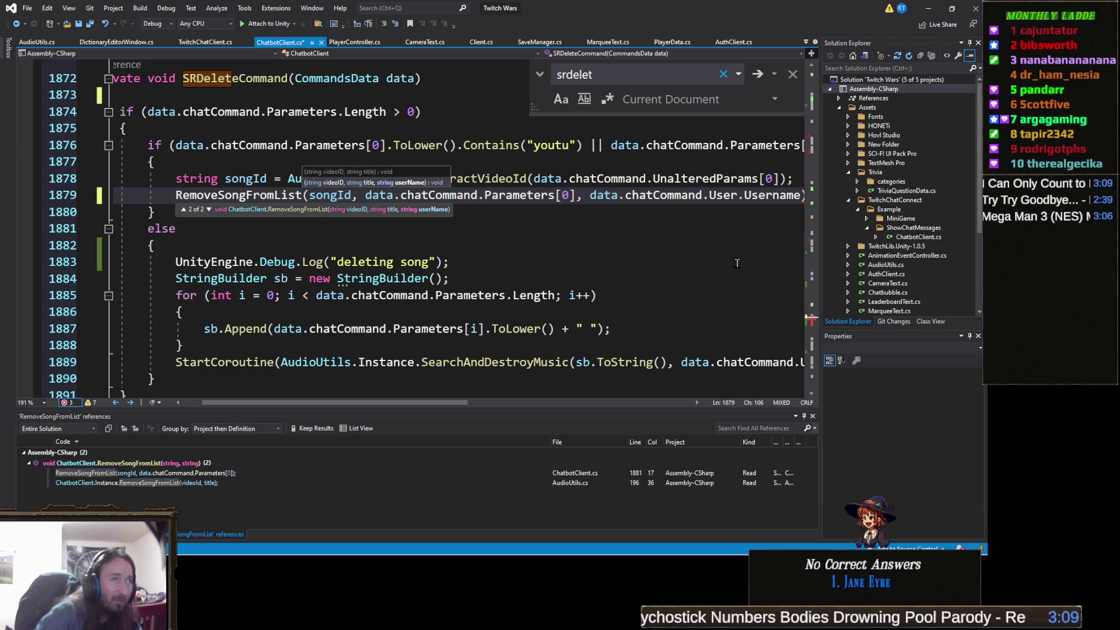
{"action": "left_click", "coordinate": [590, 195]}
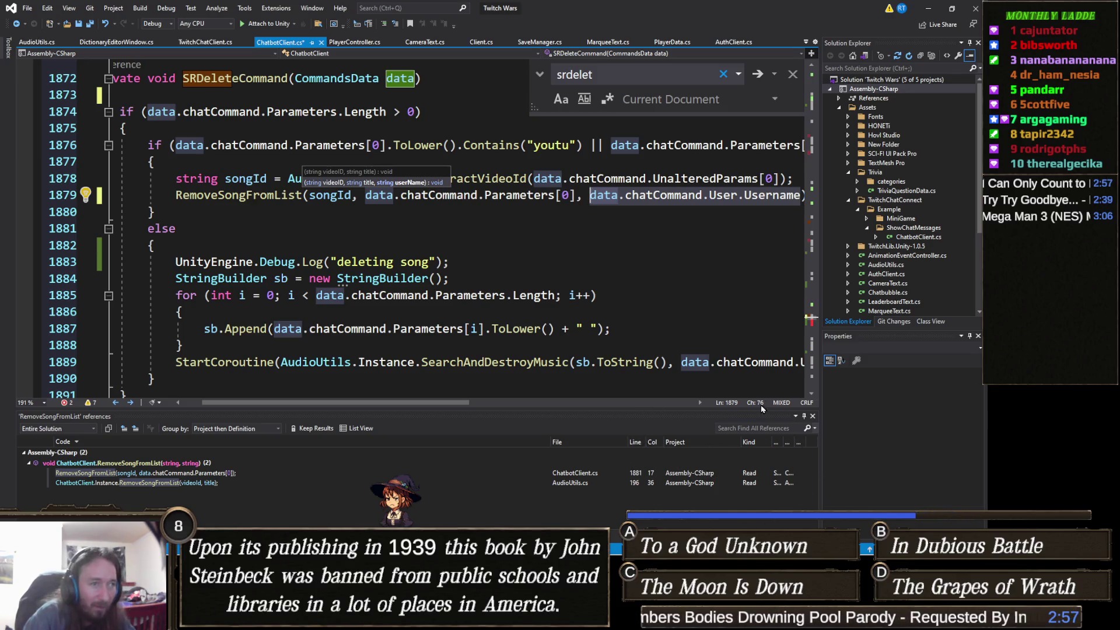
{"action": "left_click", "coordinate": [752, 362]}
{"action": "key", "text": "End"}
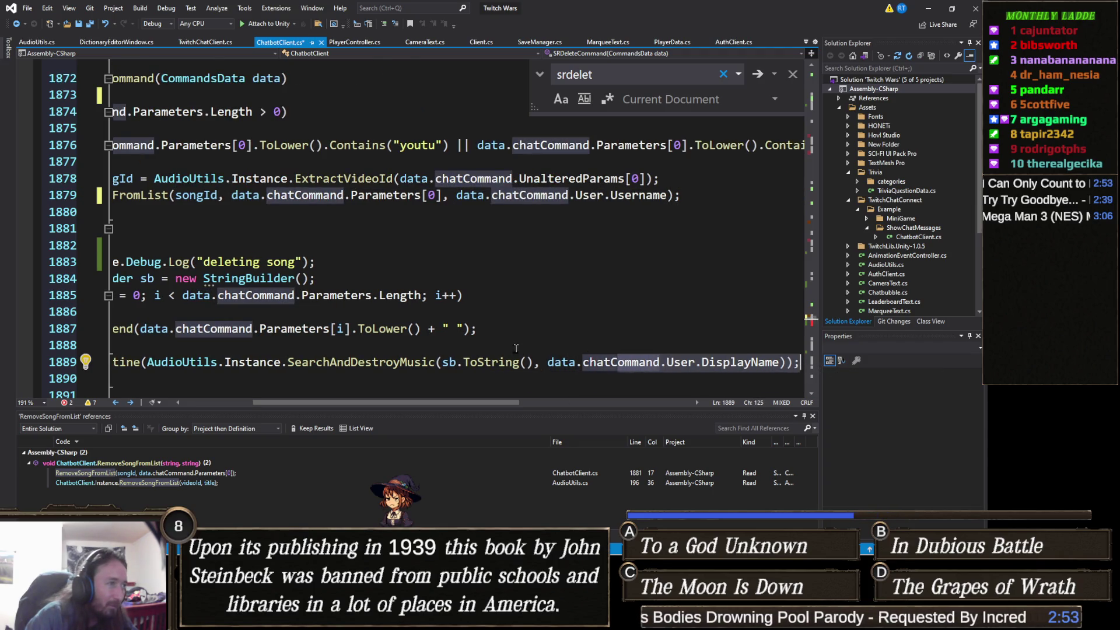
Replace Username with DisplayName in the RemoveSongFromList call, matching the SearchAndDestroyMusic call.
{"action": "left_click", "coordinate": [402, 363]}
{"action": "double_click", "coordinate": [403, 364]}
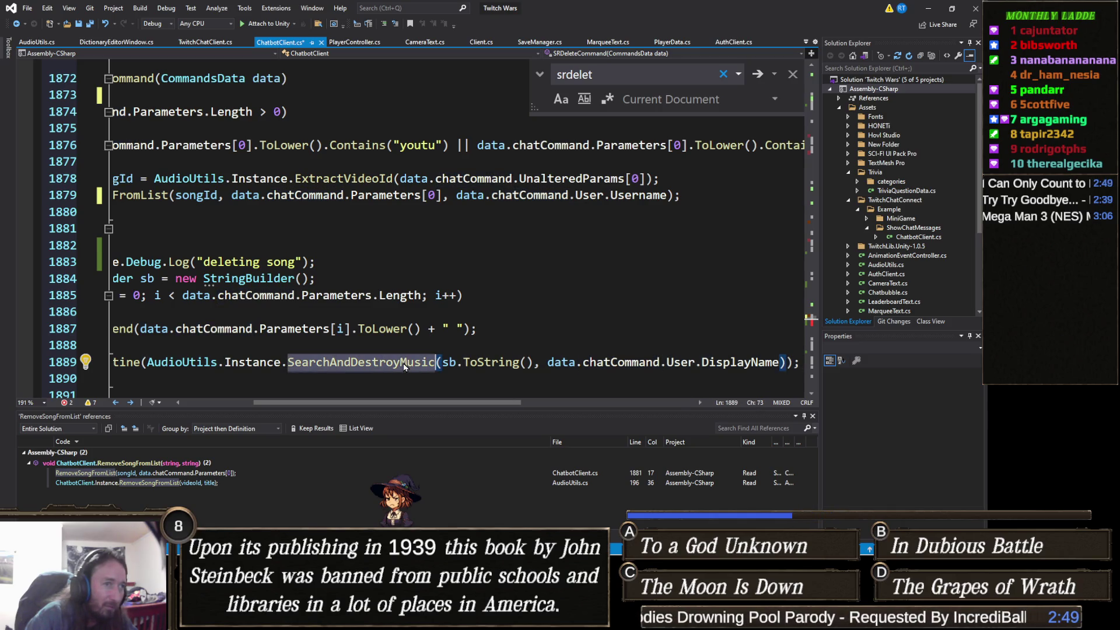
{"action": "double_click", "coordinate": [628, 195]}
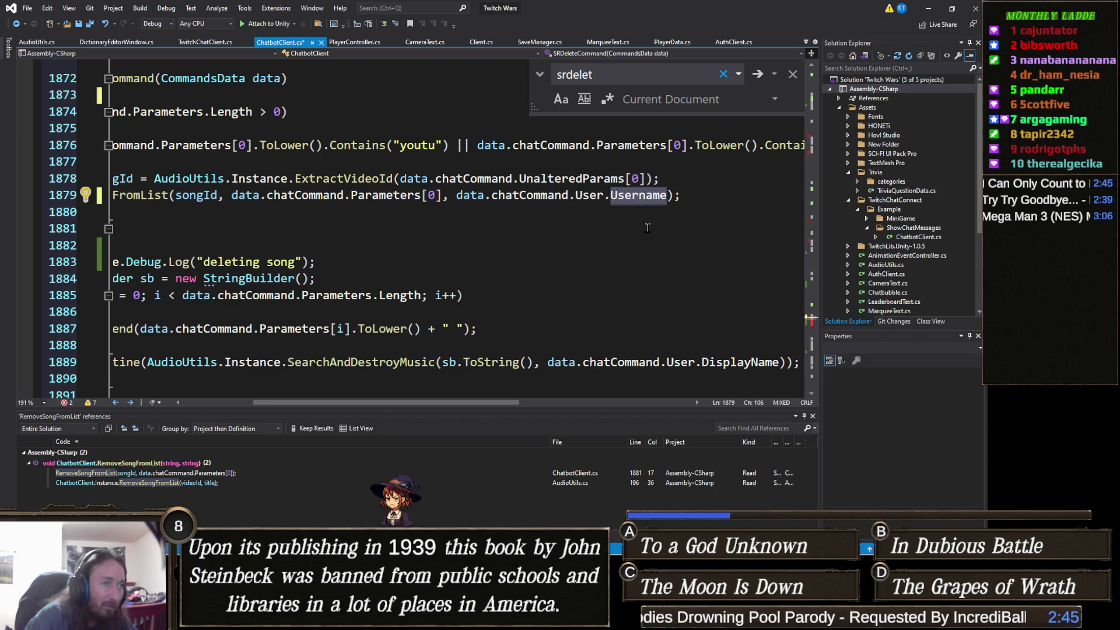
{"action": "type", "text": "Dis"}
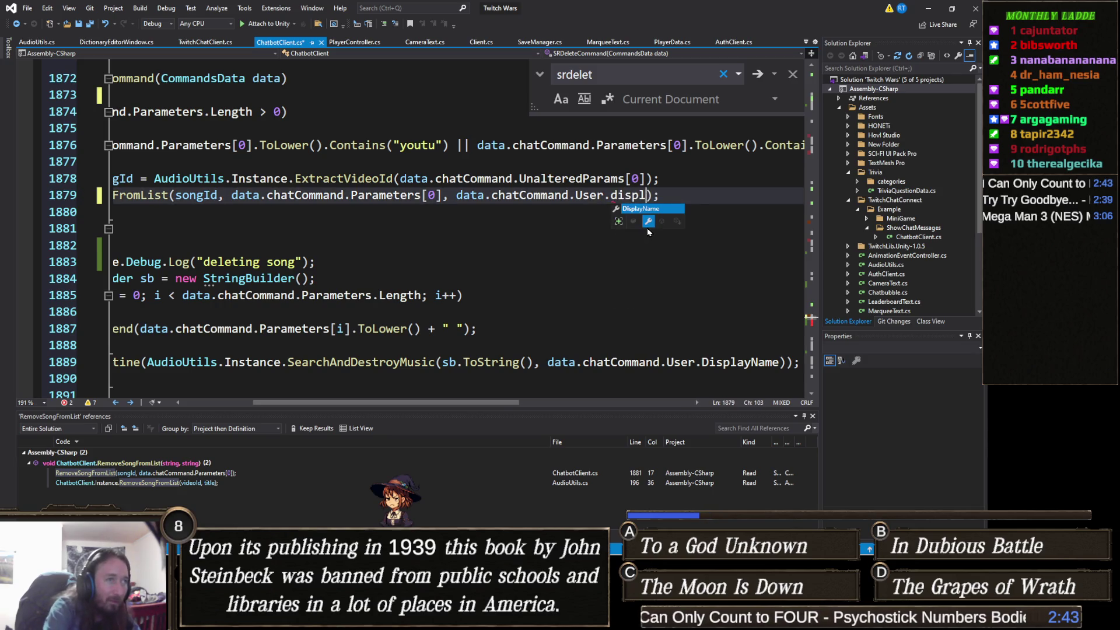
{"action": "key", "text": "Tab"}
{"action": "left_click", "coordinate": [614, 285]}
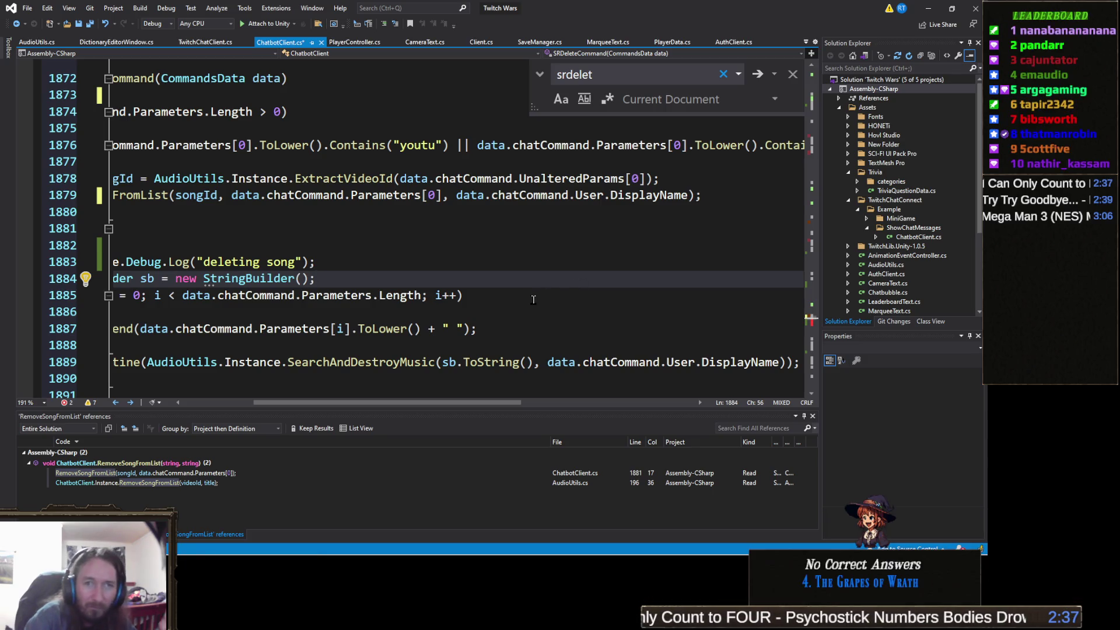
Run Find All References on DisplayName and review the results.
{"action": "mouse_move", "coordinate": [626, 197]}
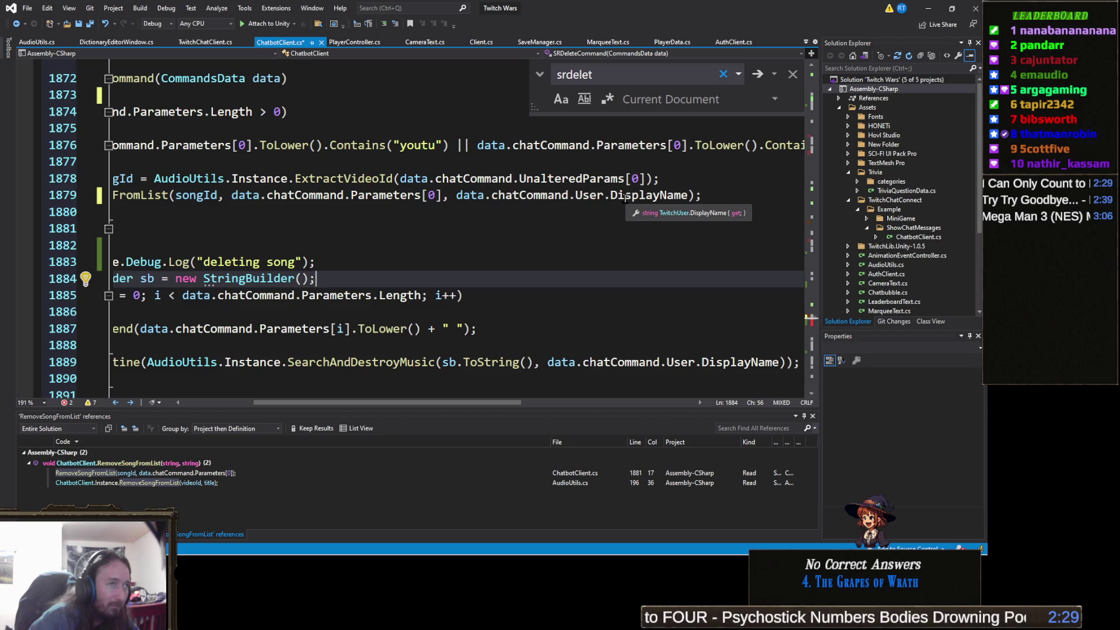
{"action": "double_click", "coordinate": [624, 199]}
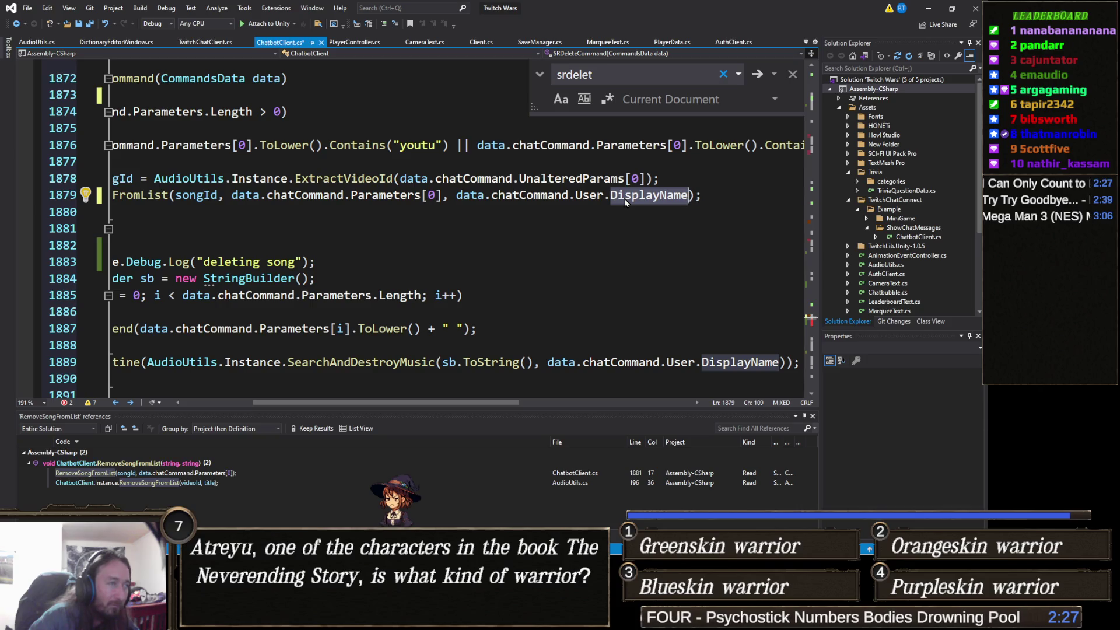
{"action": "right_click", "coordinate": [624, 198]}
{"action": "left_click", "coordinate": [647, 301]}
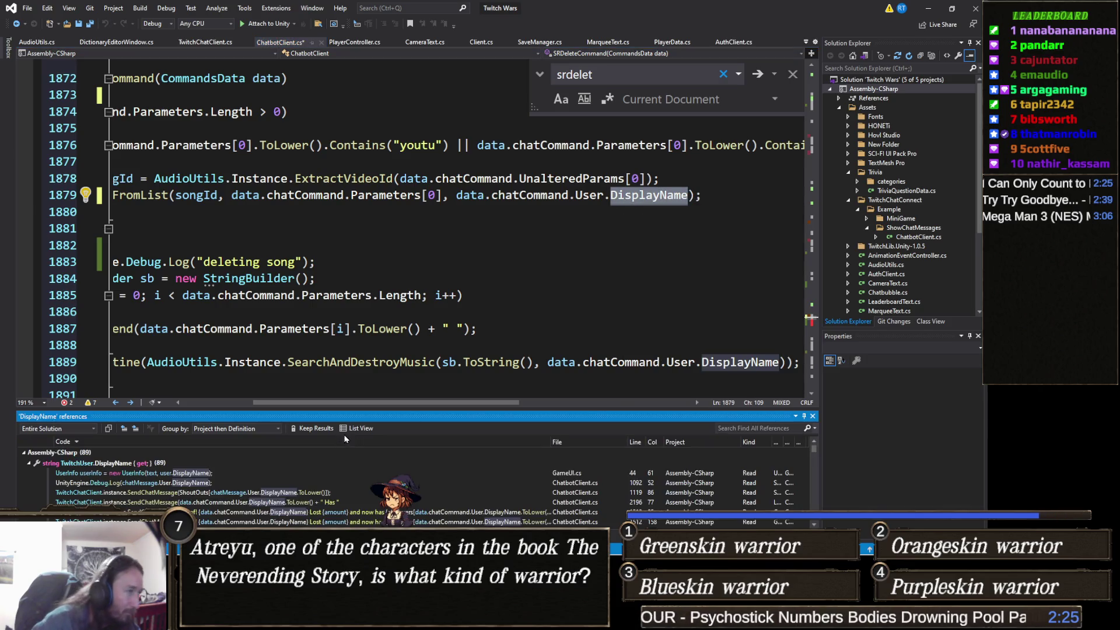
{"action": "scroll", "coordinate": [339, 495], "scroll_direction": "down", "scroll_amount": 10}
{"action": "scroll", "coordinate": [338, 501], "scroll_direction": "down", "scroll_amount": 5}
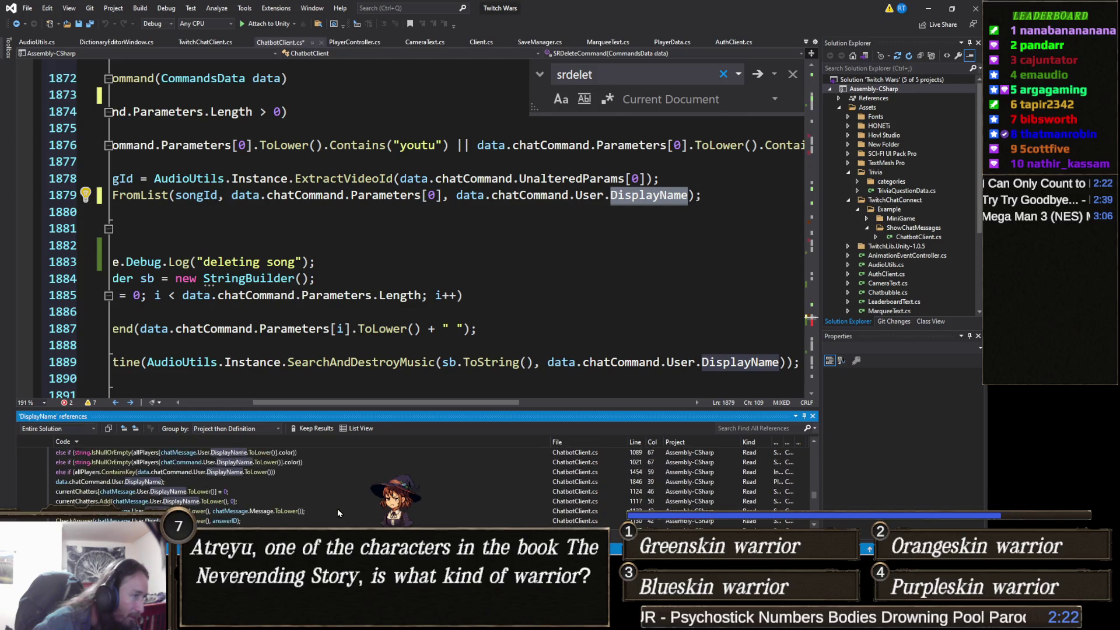
Compare against Username's references, then settle on DisplayName on line 1879.
{"action": "double_click", "coordinate": [647, 196]}
{"action": "type", "text": "usern"}
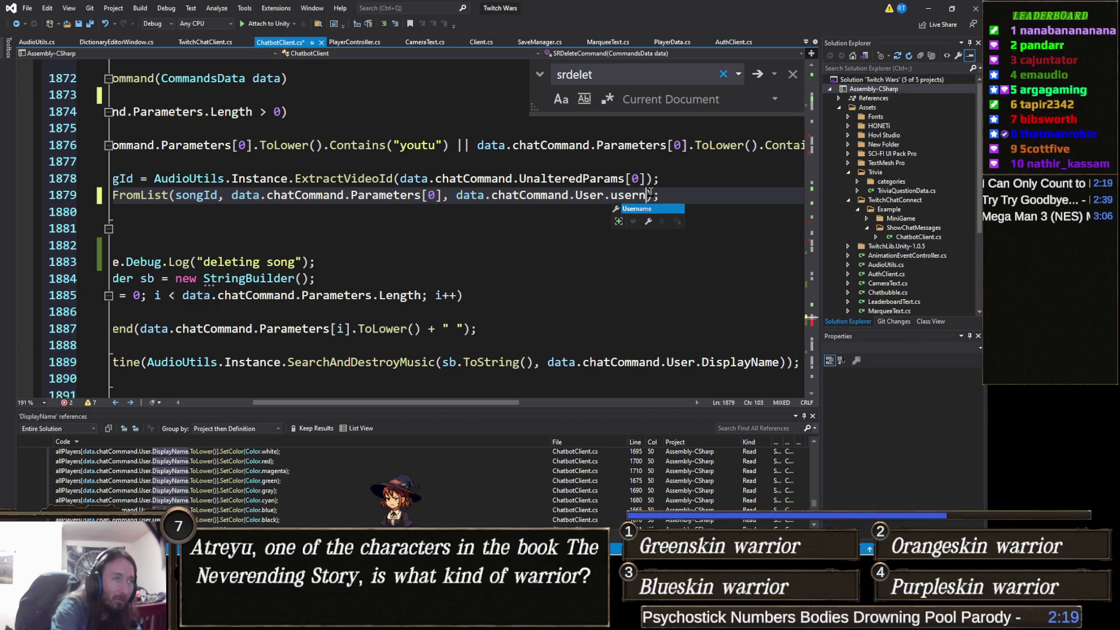
{"action": "key", "text": "Tab"}
{"action": "right_click", "coordinate": [641, 197]}
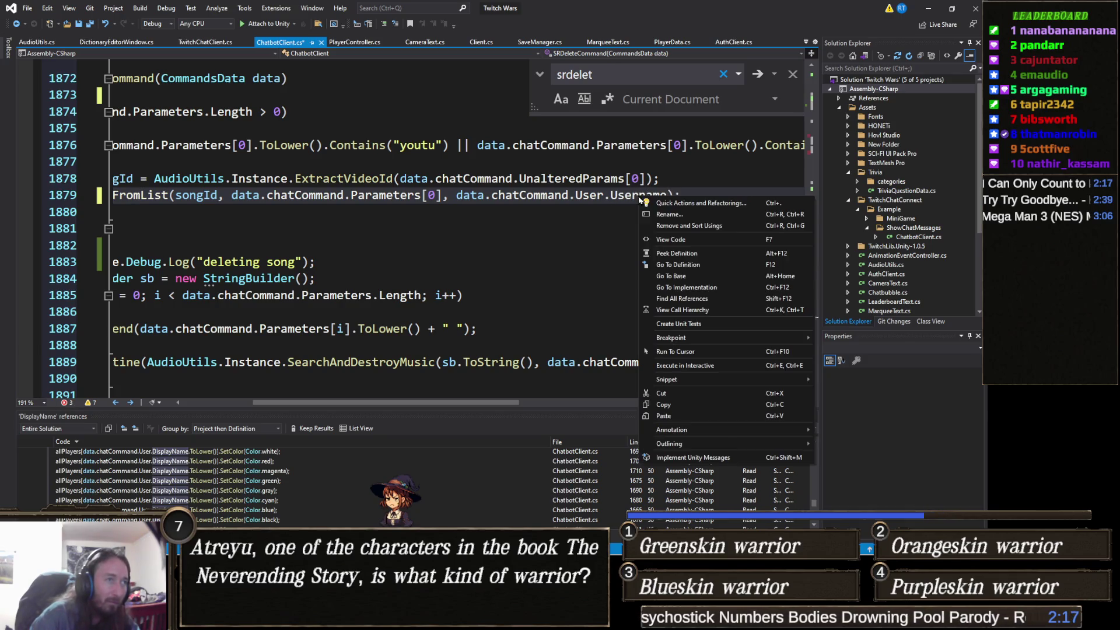
{"action": "left_click", "coordinate": [681, 298]}
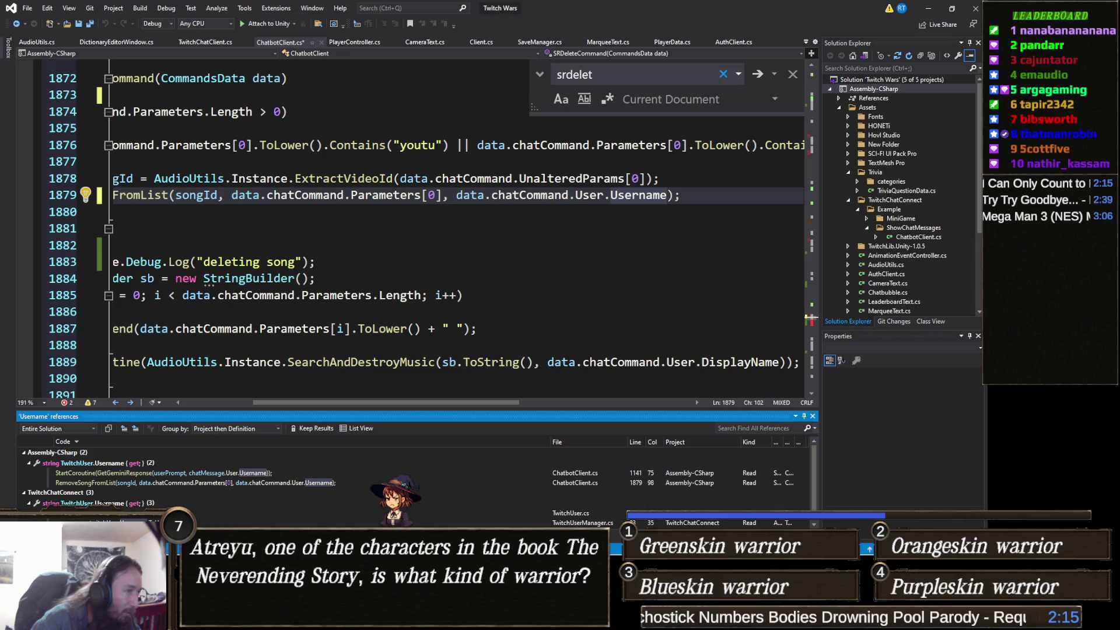
{"action": "scroll", "coordinate": [227, 510], "scroll_direction": "down", "scroll_amount": 1}
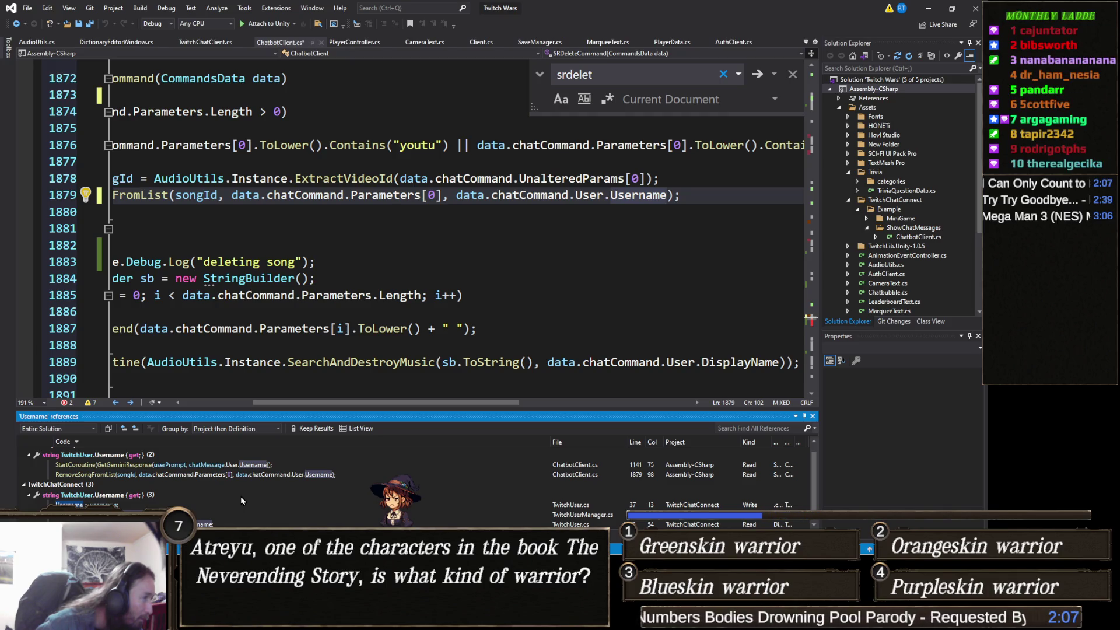
{"action": "scroll", "coordinate": [241, 495], "scroll_direction": "up", "scroll_amount": 1}
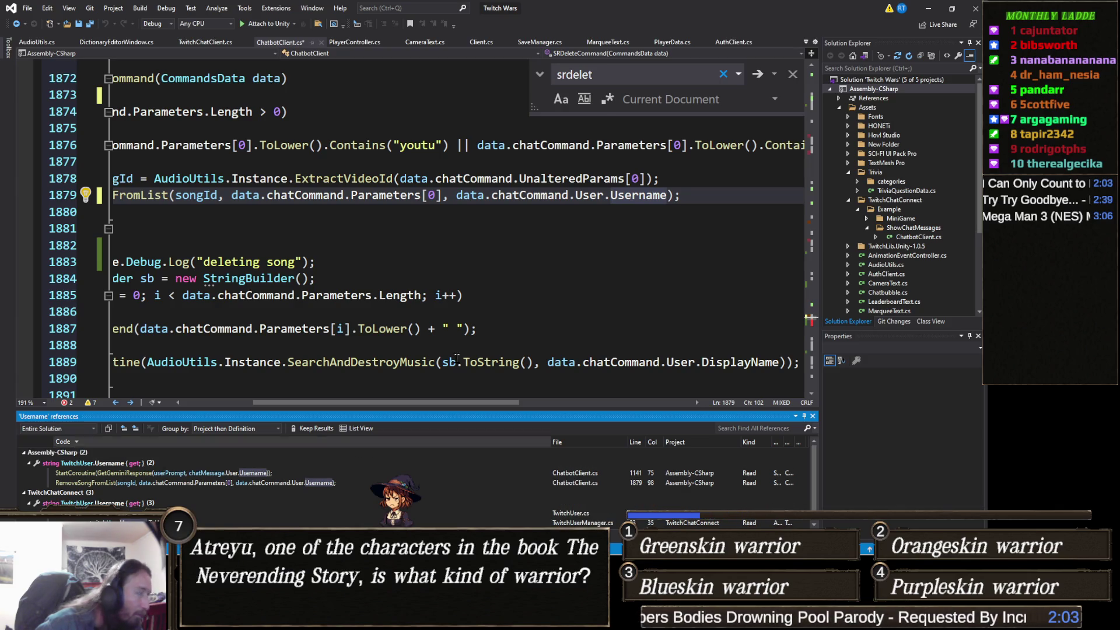
{"action": "left_click", "coordinate": [636, 200]}
{"action": "type", "text": "displa"}
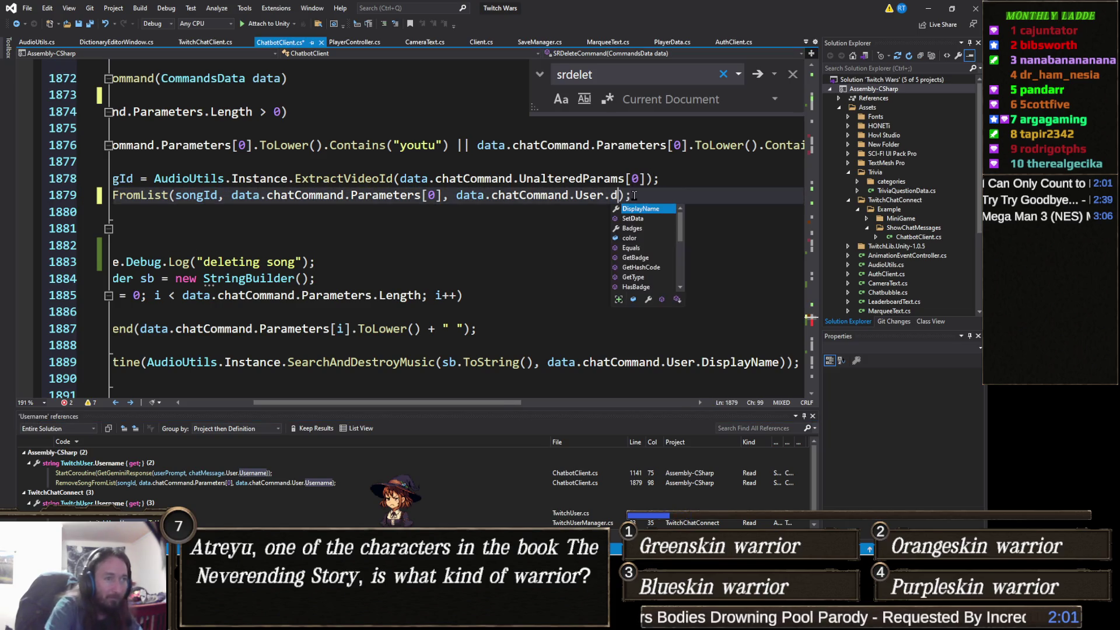
{"action": "key", "text": "Tab"}
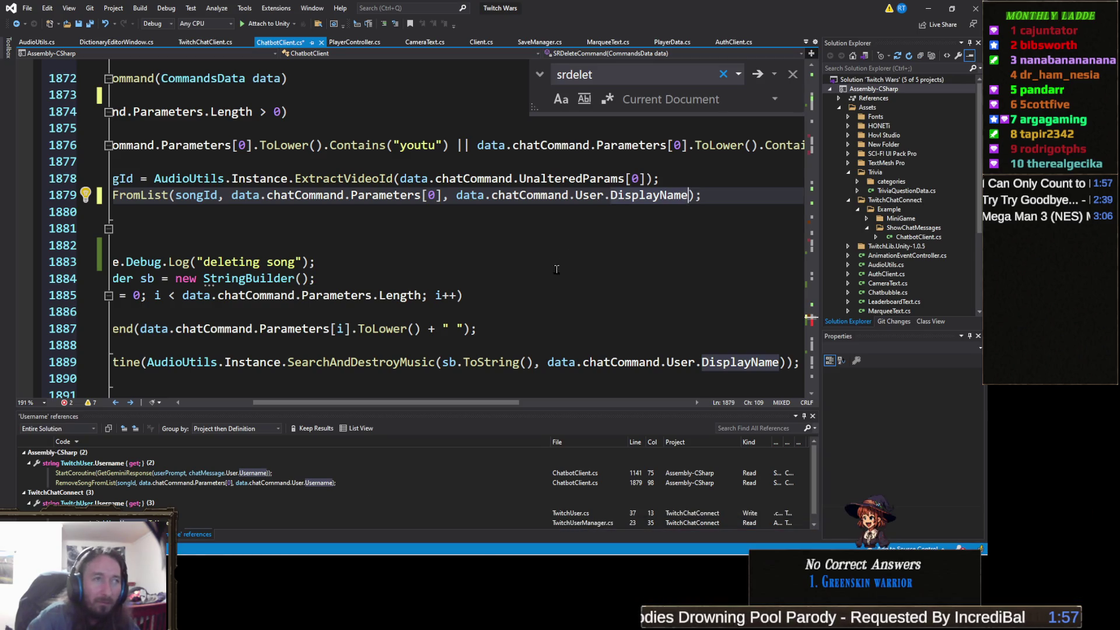
Select the loop body and bring up the context menu on the SearchAndDestroyMusic call.
{"action": "left_click", "coordinate": [483, 314]}
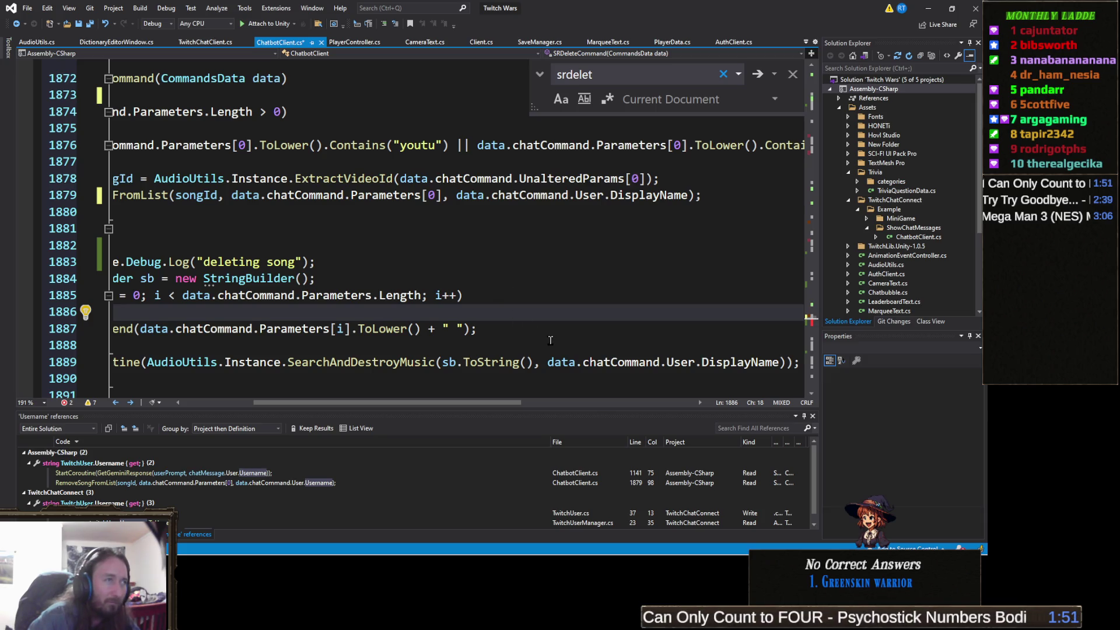
{"action": "left_click_drag", "start_coordinate": [547, 333], "coordinate": [221, 311]}
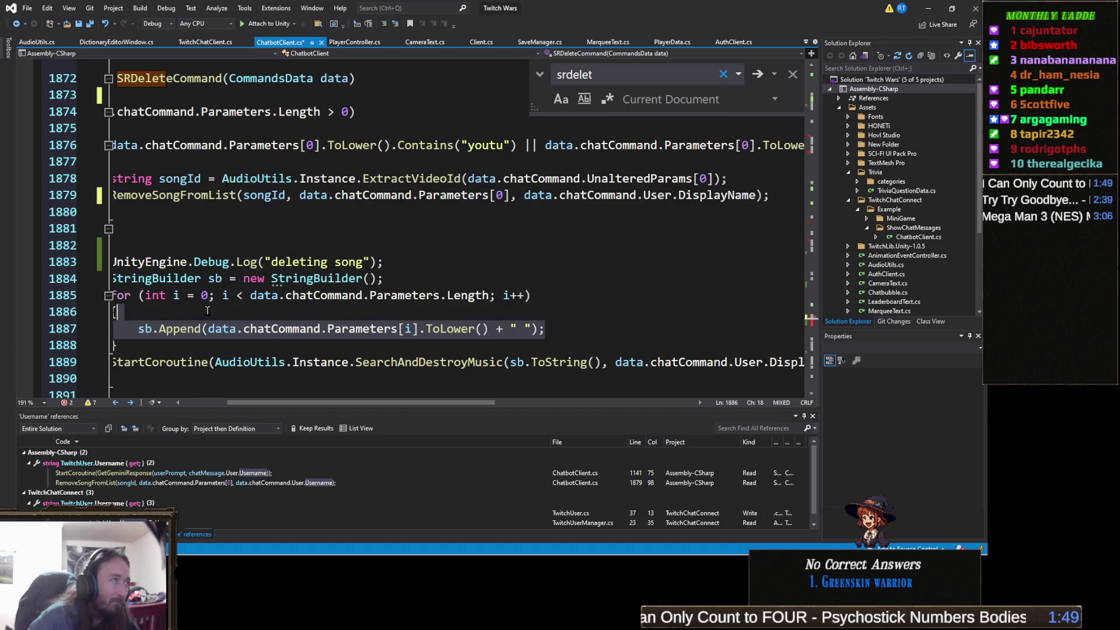
{"action": "scroll", "coordinate": [497, 292], "scroll_direction": "down", "scroll_amount": 1}
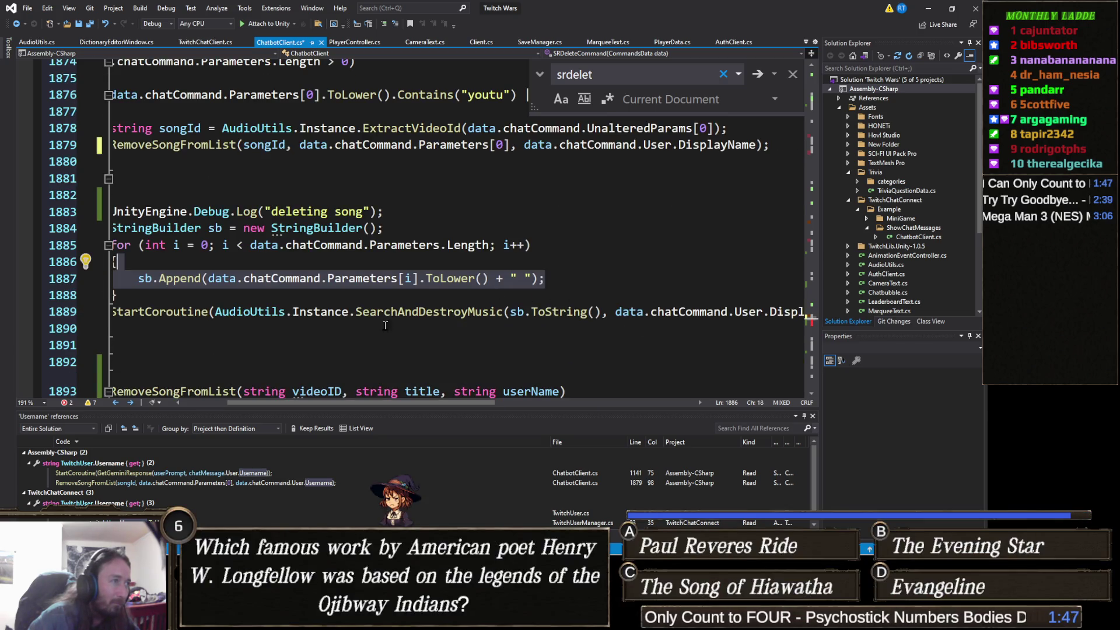
{"action": "left_click", "coordinate": [419, 316]}
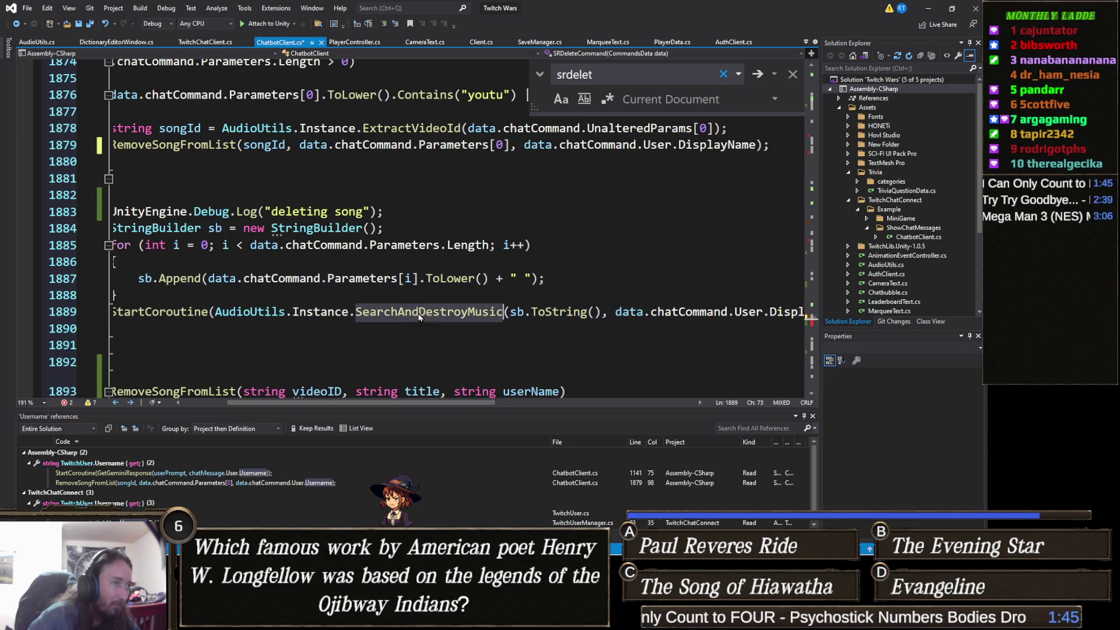
{"action": "right_click", "coordinate": [418, 316]}
Go to SearchAndDestroyMusic in AudioUtils.cs and add userName to its RemoveSongFromList call on line 196.
{"action": "left_click", "coordinate": [444, 317]}
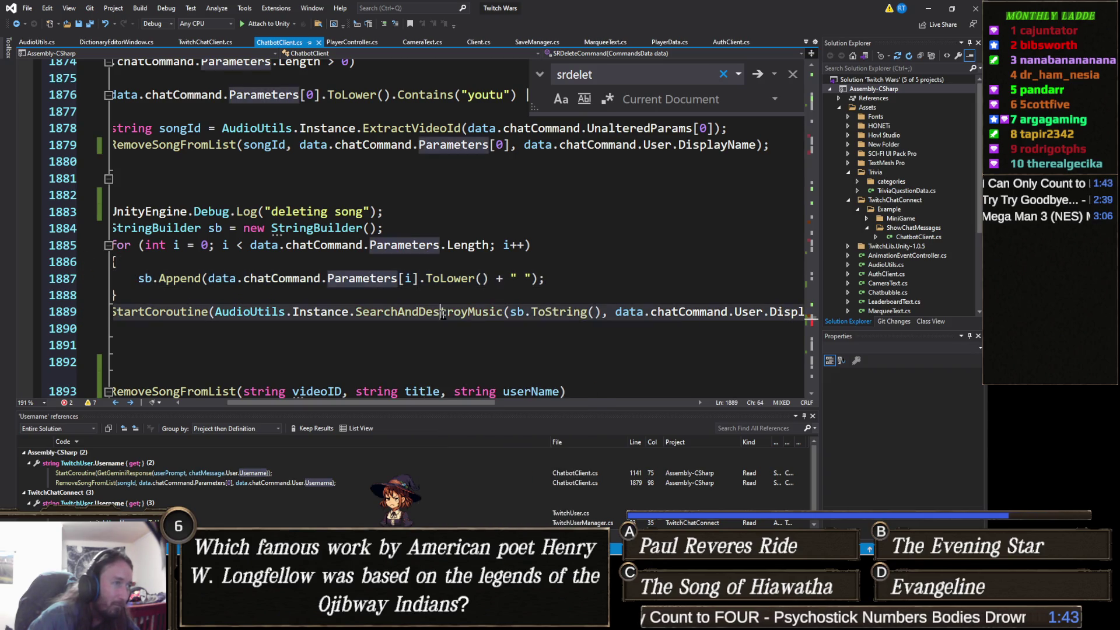
{"action": "right_click", "coordinate": [446, 320]}
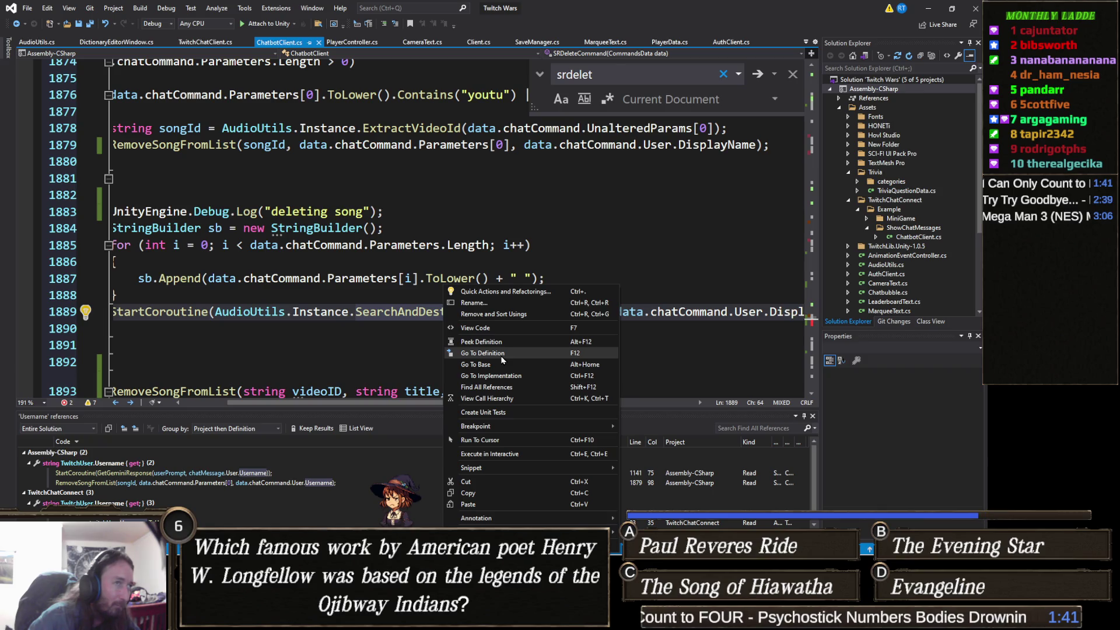
{"action": "left_click", "coordinate": [501, 356]}
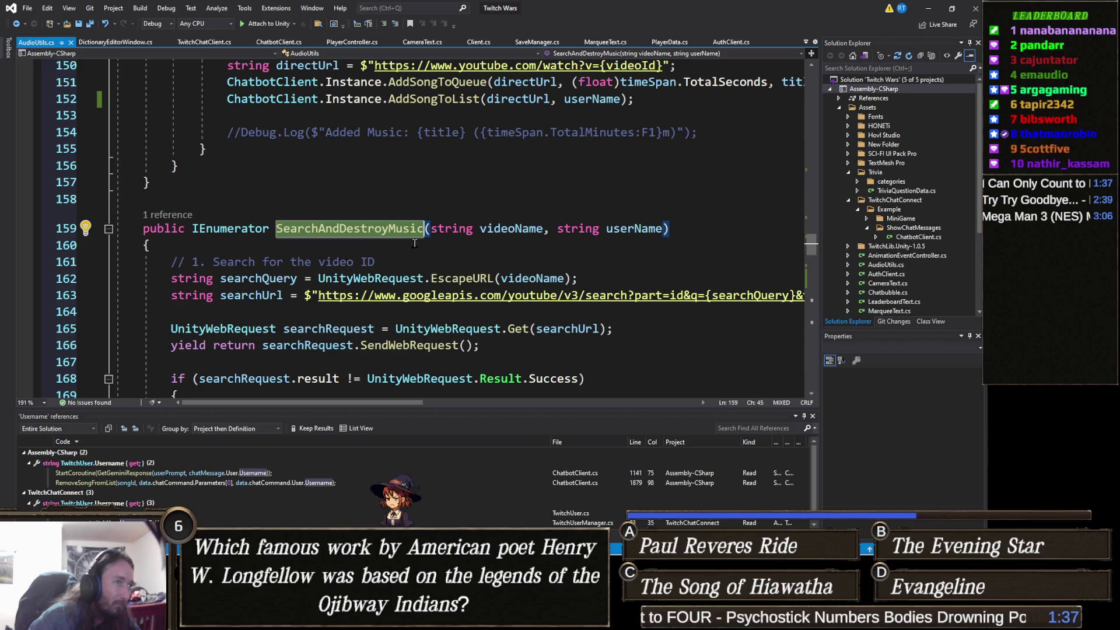
{"action": "scroll", "coordinate": [441, 233], "scroll_direction": "down", "scroll_amount": 13}
{"action": "left_click", "coordinate": [596, 194]}
{"action": "type", "text": ", user"}
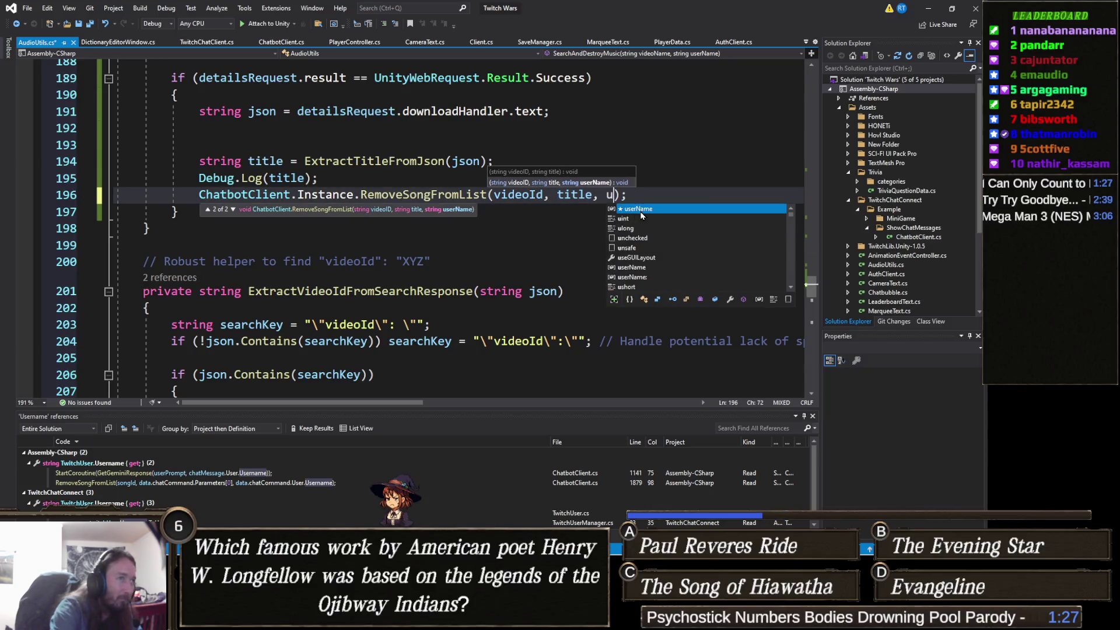
{"action": "key", "text": "Tab"}
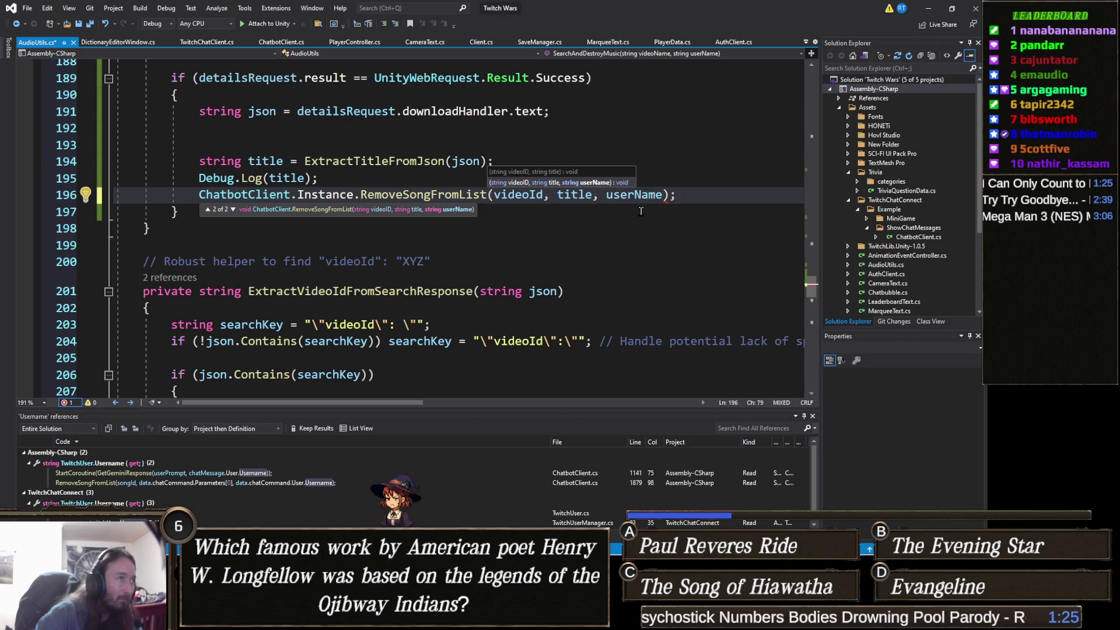
{"action": "left_click", "coordinate": [575, 262]}
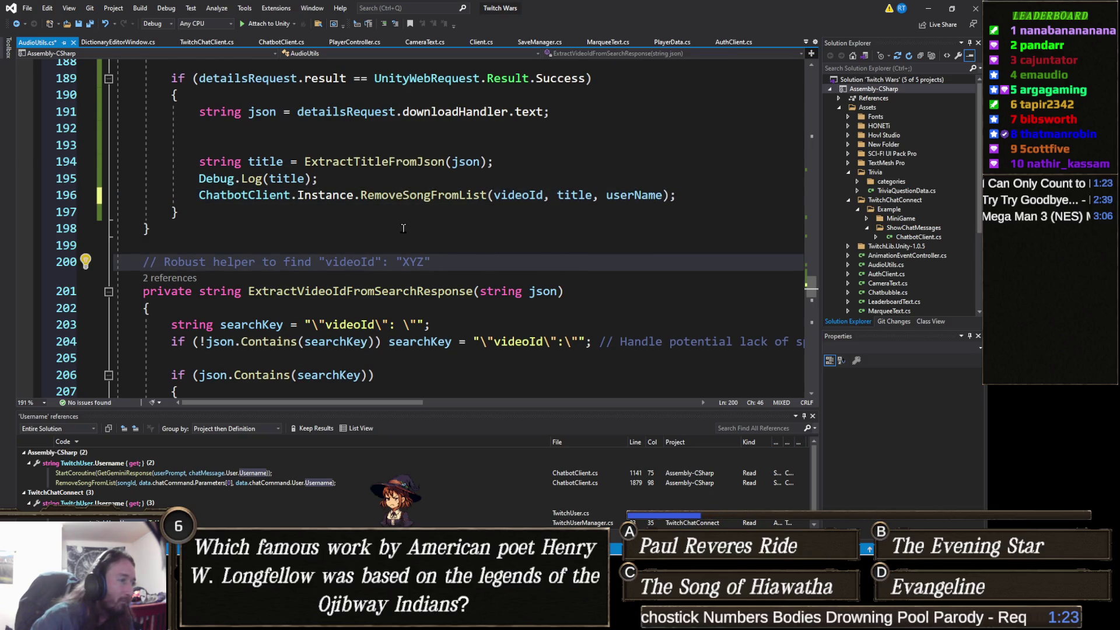
Save AudioUtils.cs and clear Unity's console, leaving two CS0103 'videoId' errors.
{"action": "scroll", "coordinate": [385, 231], "scroll_direction": "up", "scroll_amount": 4}
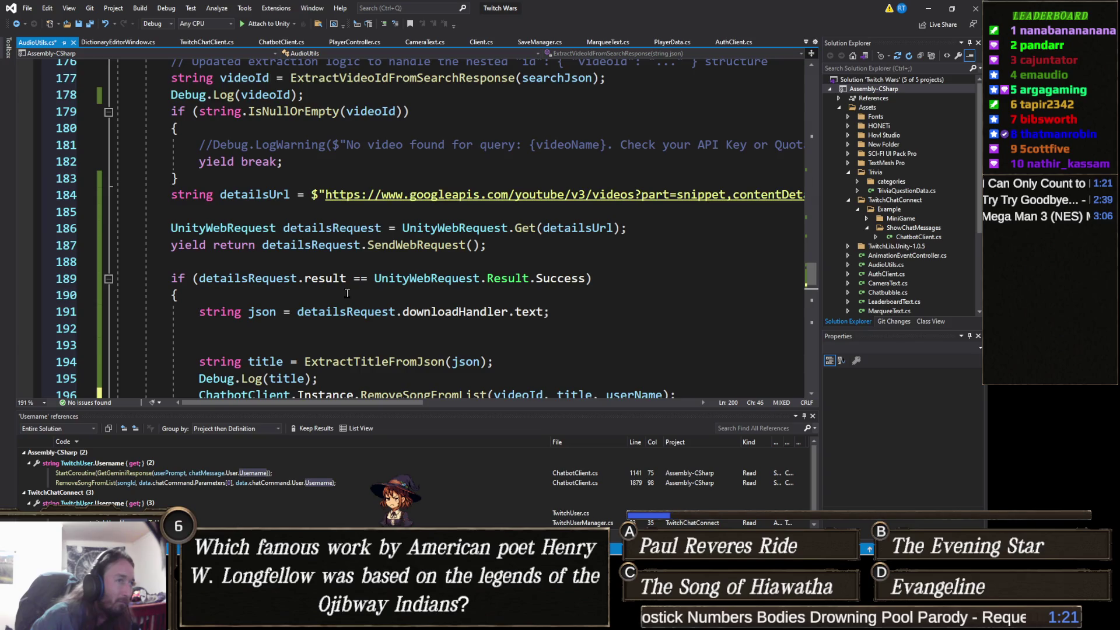
{"action": "scroll", "coordinate": [347, 293], "scroll_direction": "down", "scroll_amount": 1}
{"action": "scroll", "coordinate": [374, 289], "scroll_direction": "down", "scroll_amount": 1}
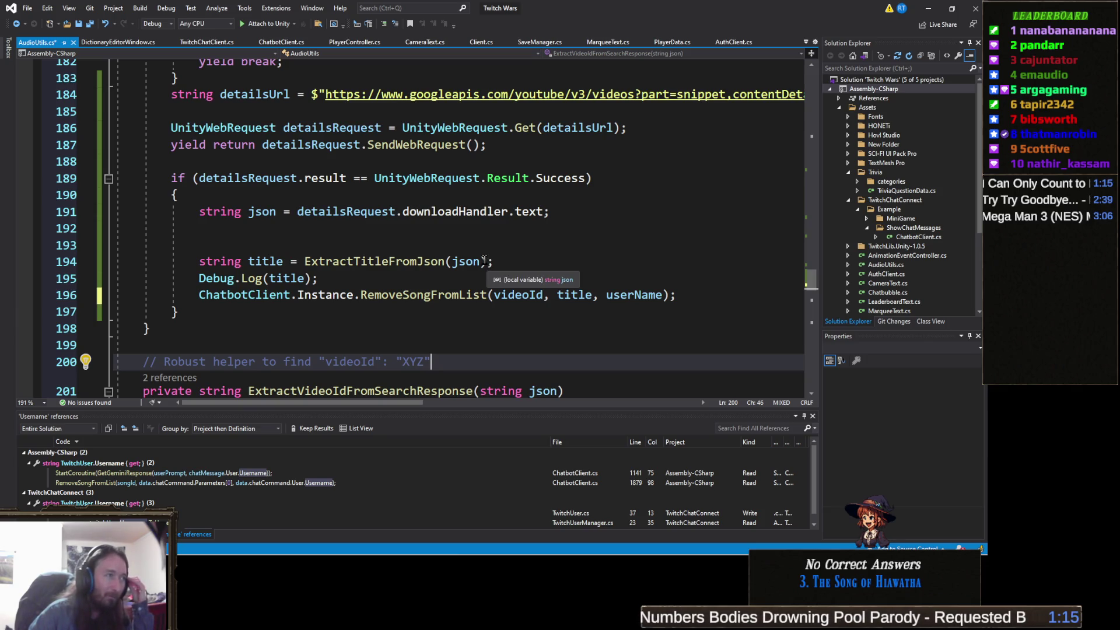
{"action": "left_click", "coordinate": [344, 244]}
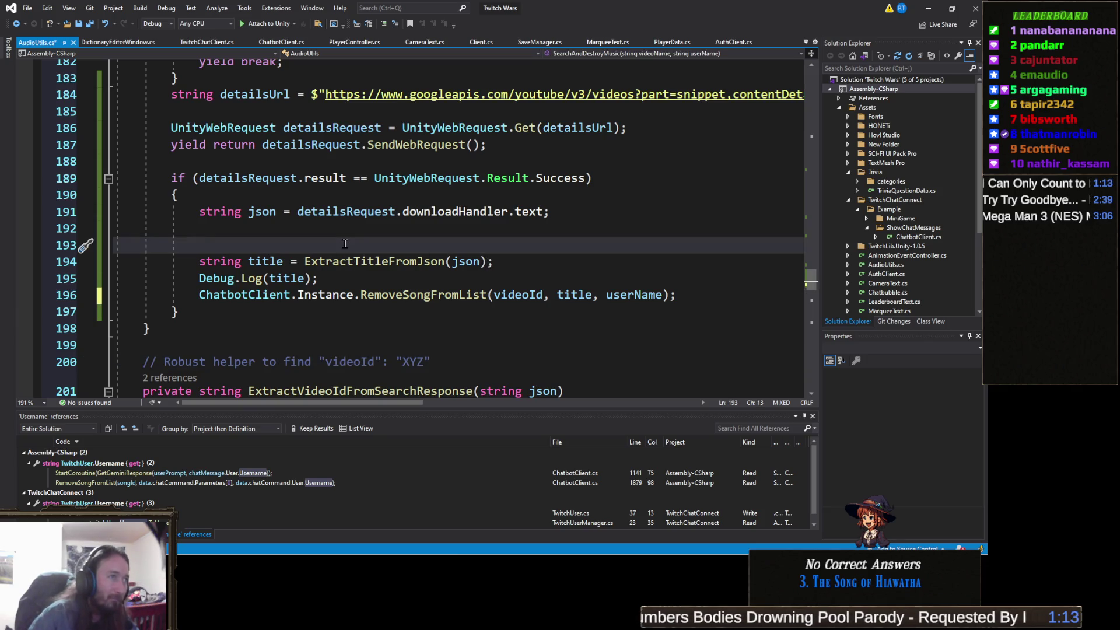
{"action": "key", "text": "ctrl+s"}
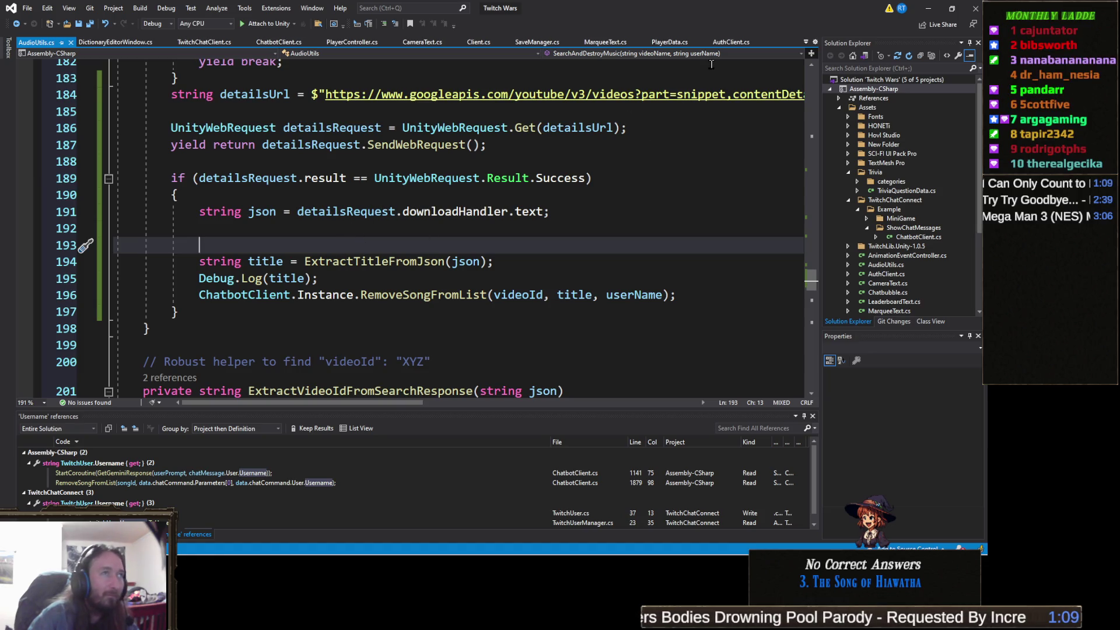
{"action": "left_click", "coordinate": [925, 10]}
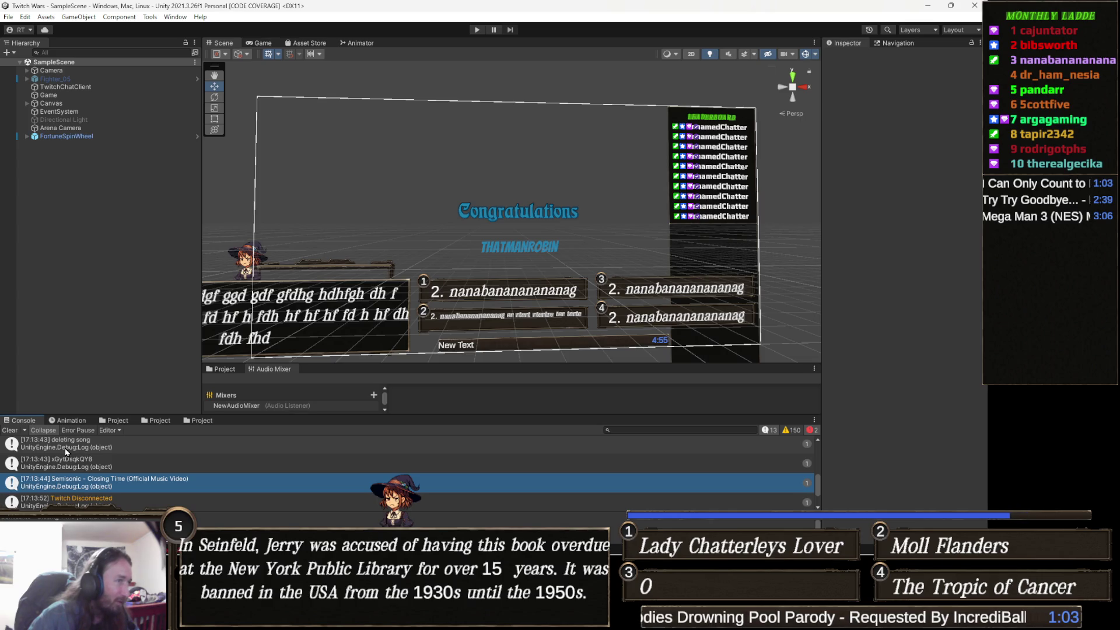
{"action": "left_click", "coordinate": [20, 434]}
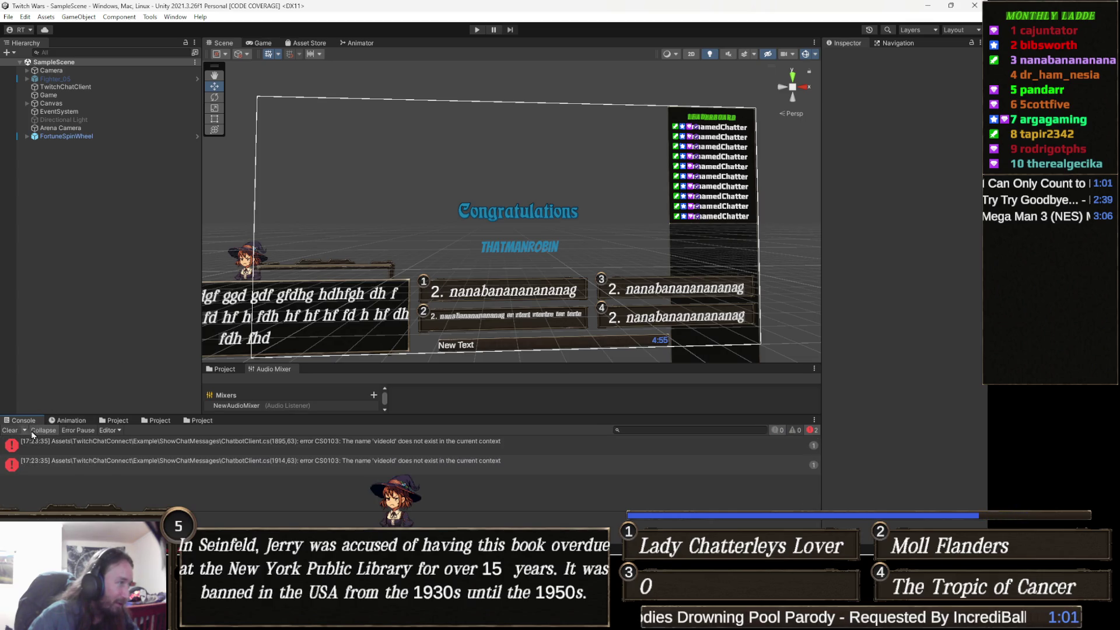
Correct videoId to videoID on line 1895 of ChatbotClient.cs.
{"action": "double_click", "coordinate": [424, 441]}
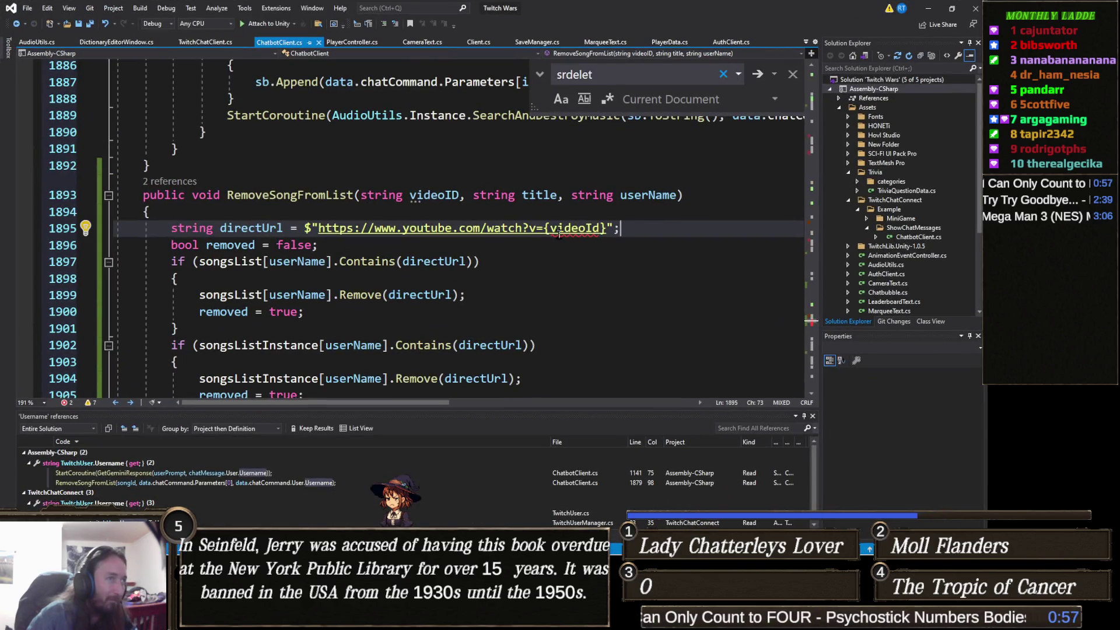
{"action": "left_click", "coordinate": [534, 246]}
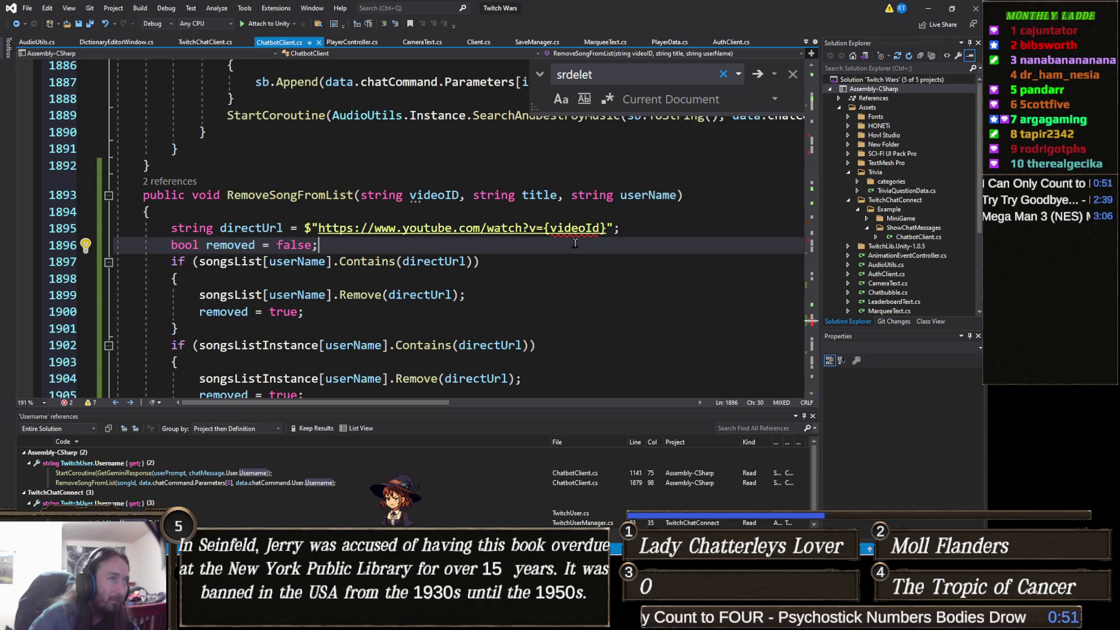
{"action": "mouse_move", "coordinate": [582, 231]}
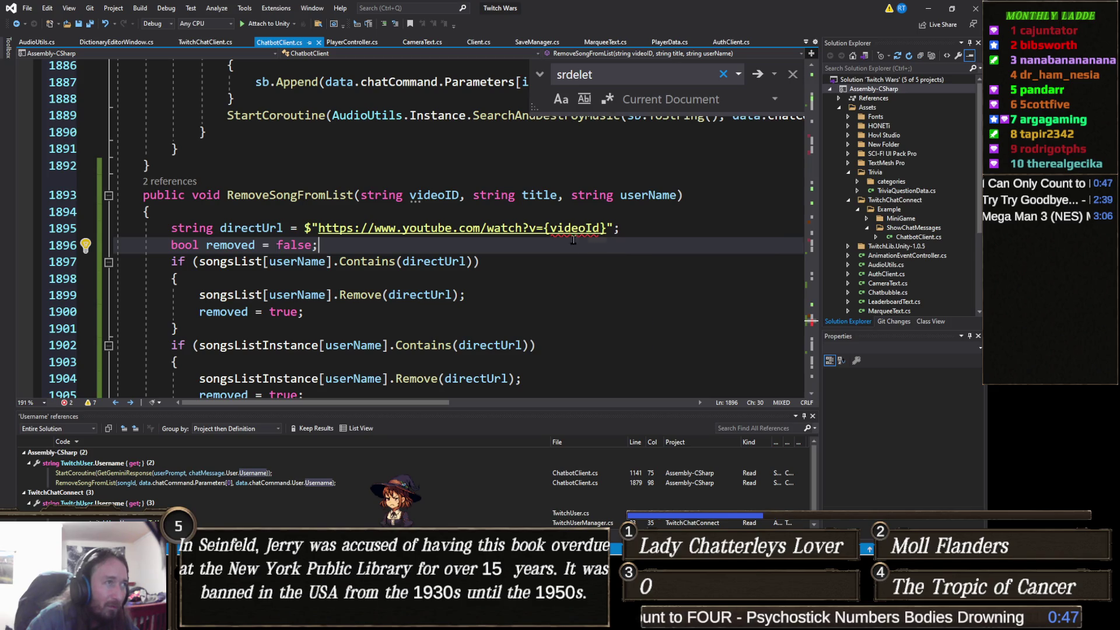
{"action": "left_click", "coordinate": [601, 227]}
{"action": "key", "text": "BackSpace"}
{"action": "type", "text": "D"}
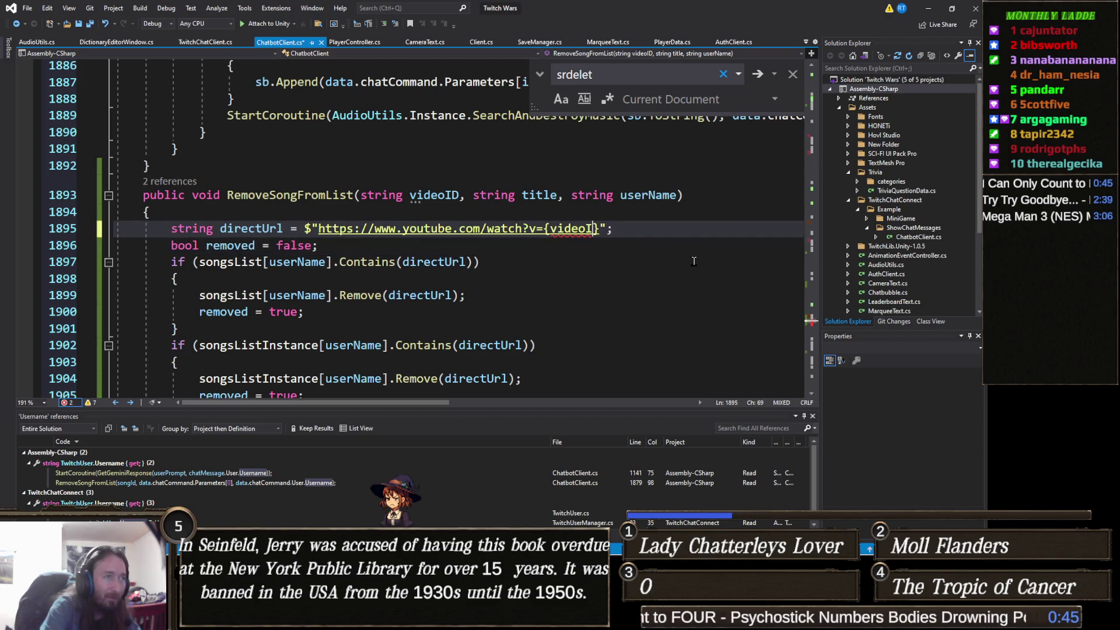
Jump from Unity's console to the remaining CS0103 error at line 1914.
{"action": "key", "text": "alt+Tab"}
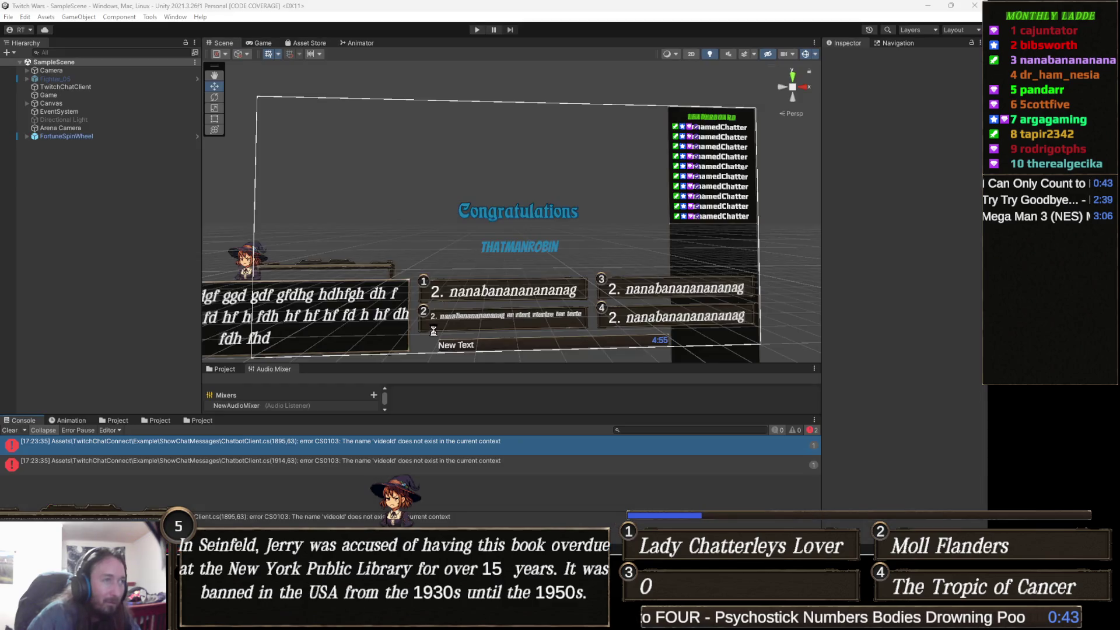
{"action": "double_click", "coordinate": [410, 449]}
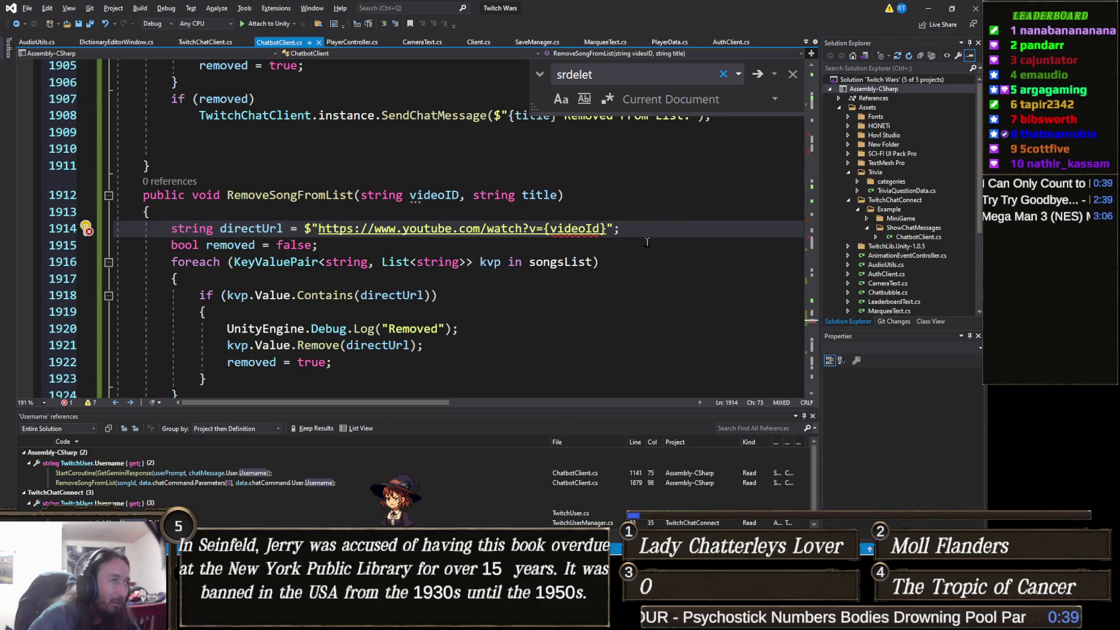
{"action": "left_click", "coordinate": [557, 264]}
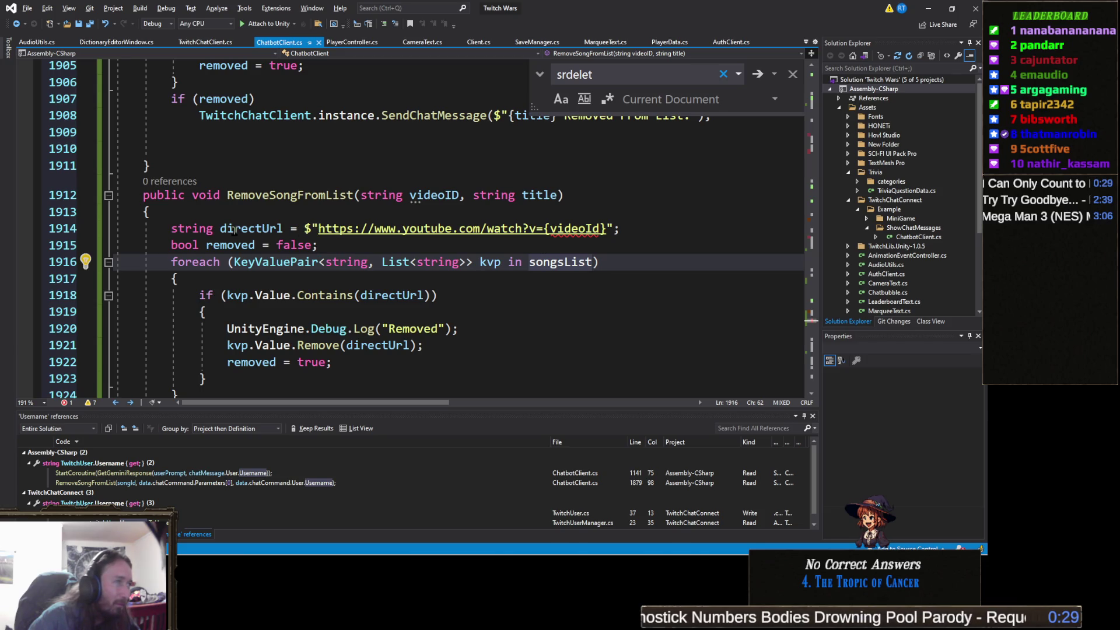
{"action": "key", "text": "alt+Tab"}
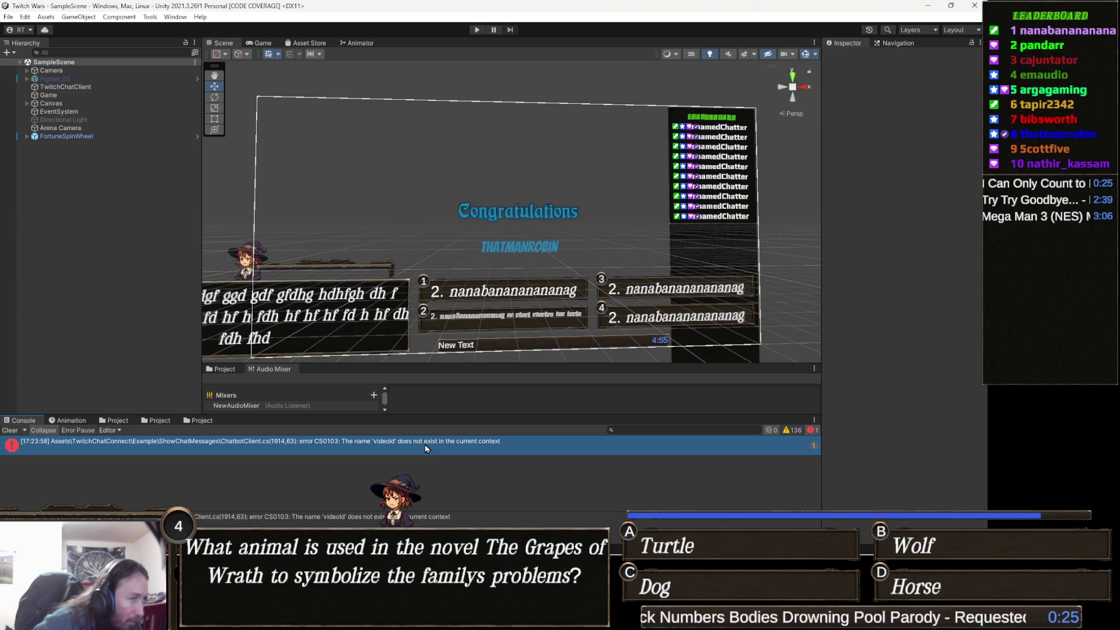
Paste videoID over the misspelled videoId on line 1914, save ChatbotClient.cs, and recompile in Unity.
{"action": "key", "text": "alt+Tab"}
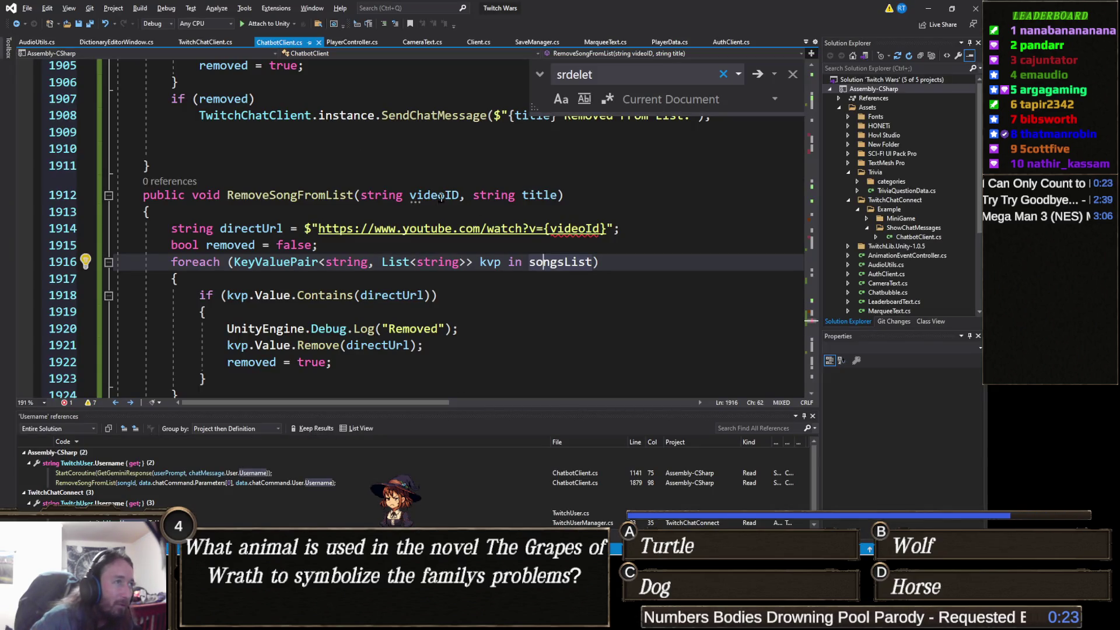
{"action": "double_click", "coordinate": [442, 198]}
{"action": "key", "text": "ctrl+c"}
{"action": "double_click", "coordinate": [589, 228]}
{"action": "key", "text": "ctrl+v"}
{"action": "key", "text": "ctrl+s"}
{"action": "key", "text": "alt+Tab"}
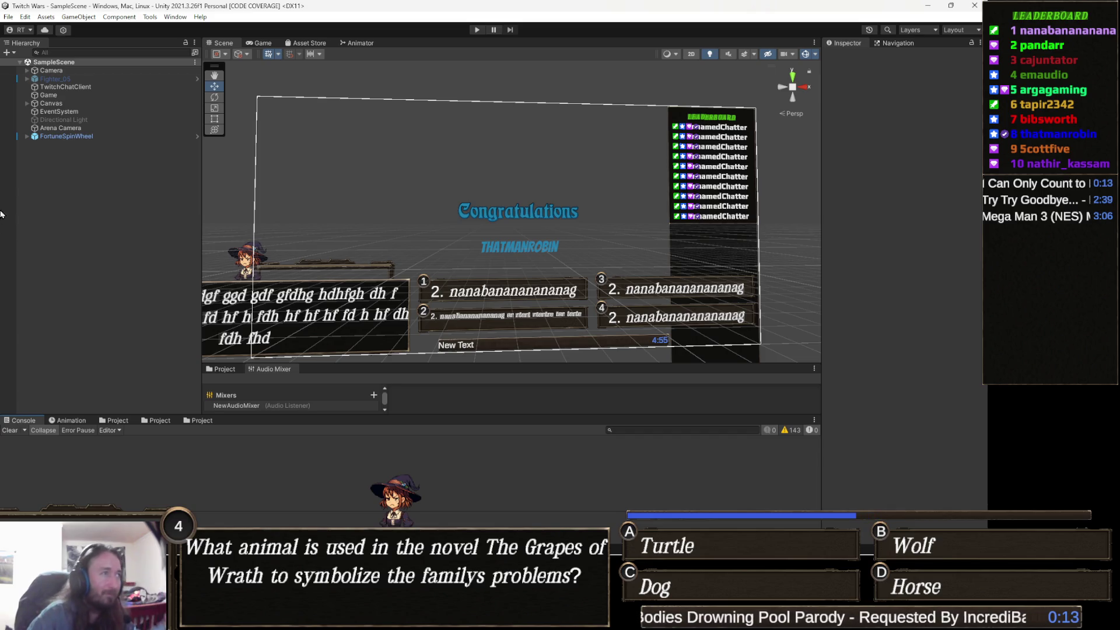
{"action": "left_click", "coordinate": [9, 17]}
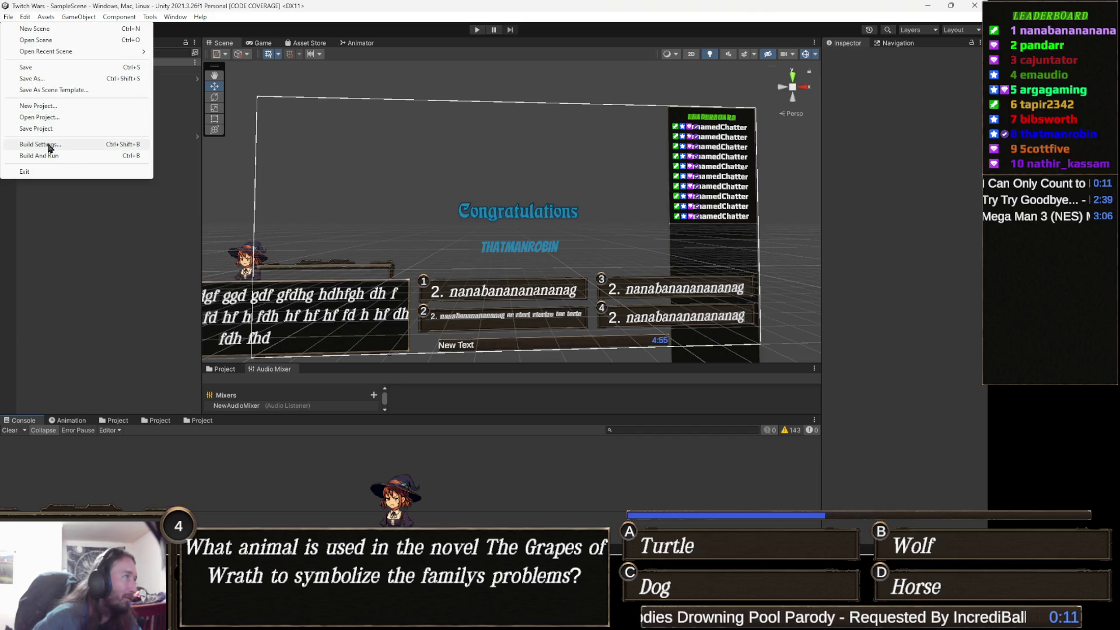
Build the game for Windows into the TwitchGame folder from Build Settings.
{"action": "left_click", "coordinate": [49, 147]}
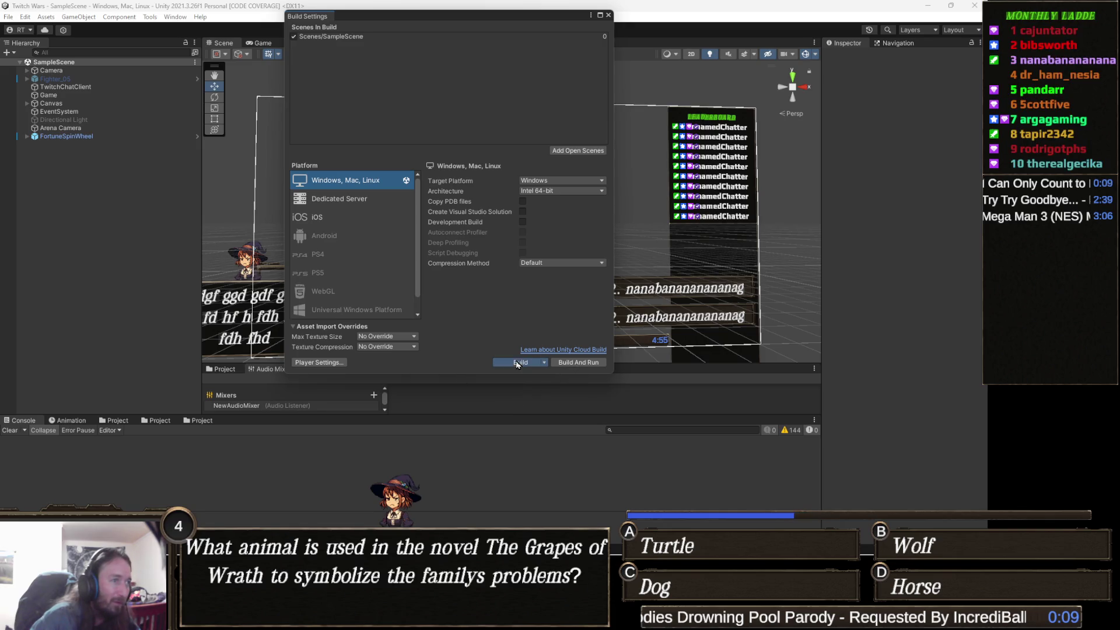
{"action": "left_click", "coordinate": [517, 363]}
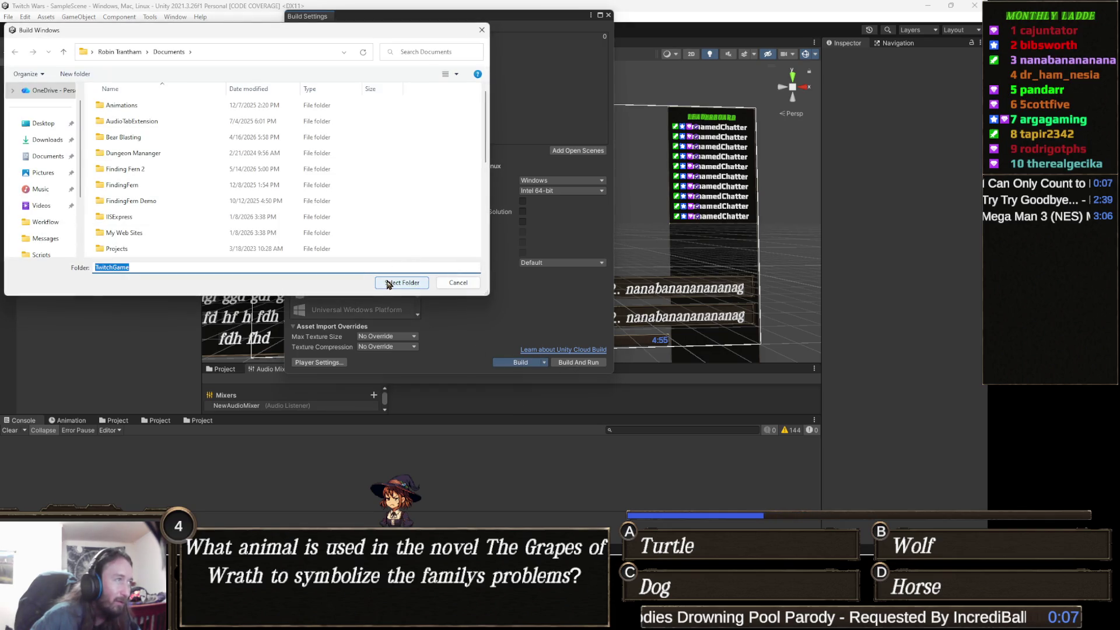
{"action": "left_click", "coordinate": [389, 282]}
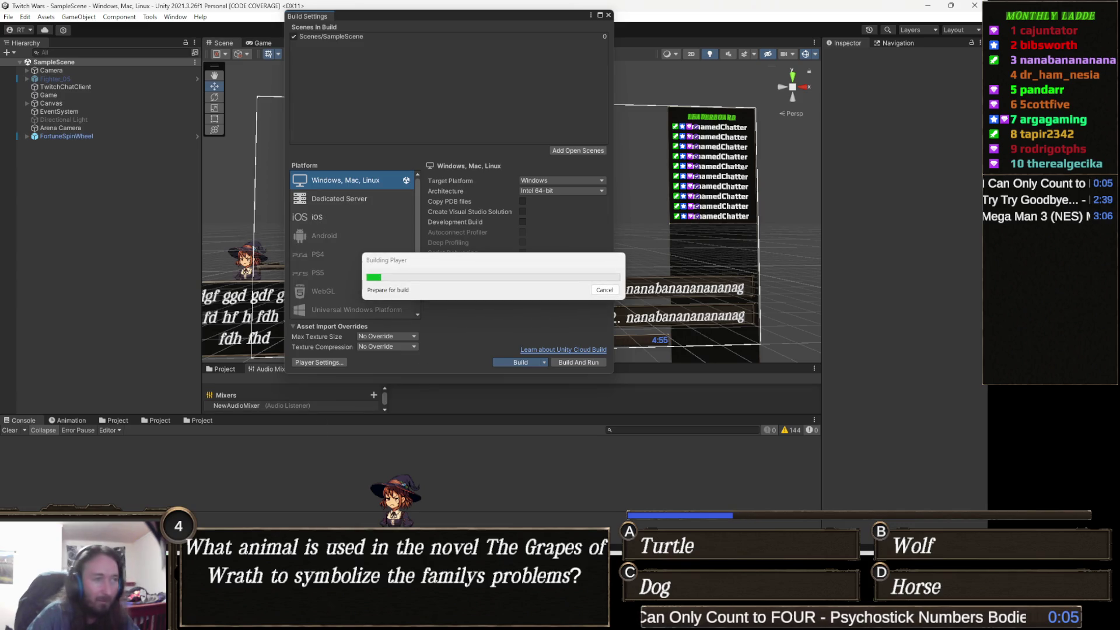
Close the running Twitch Wars game window and return to the Unity editor.
{"action": "mouse_move", "coordinate": [387, 543]}
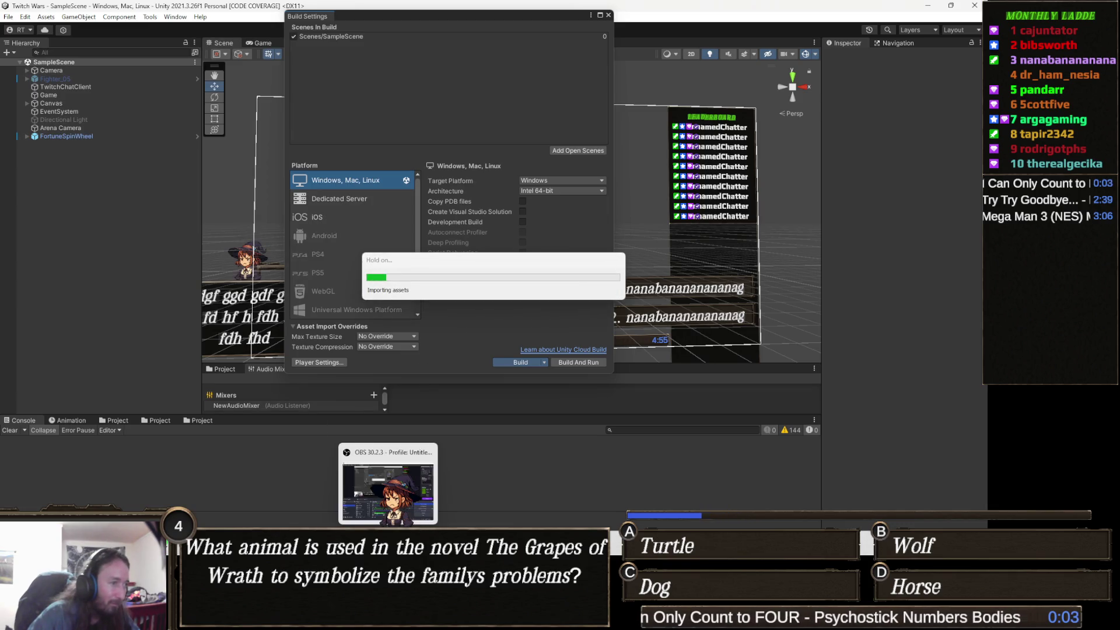
{"action": "mouse_move", "coordinate": [433, 543]}
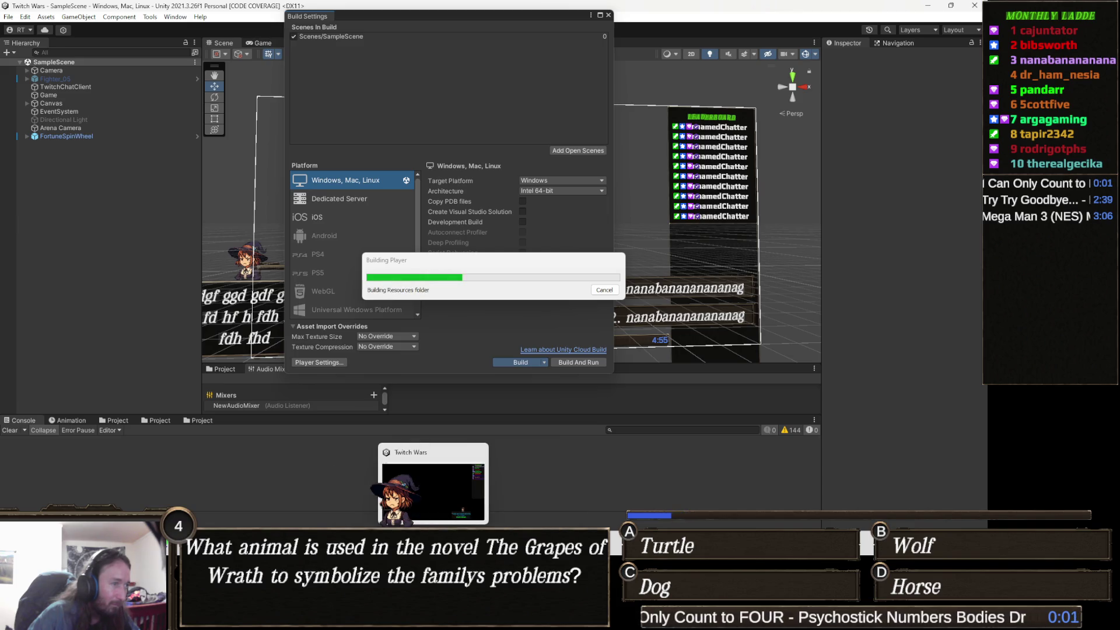
{"action": "left_click", "coordinate": [433, 490]}
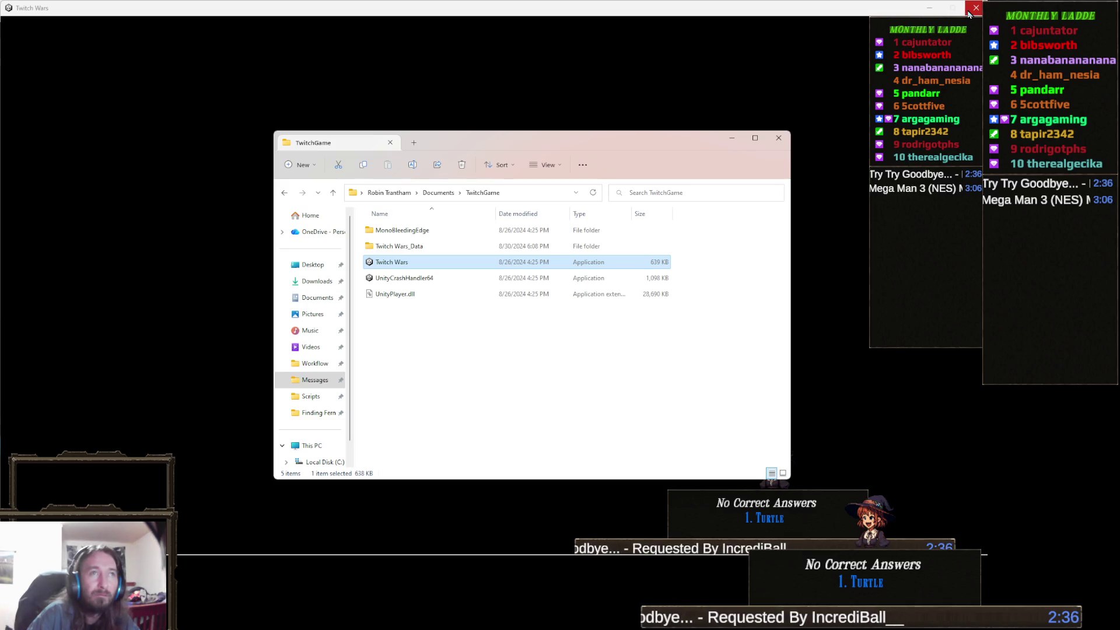
{"action": "left_click", "coordinate": [966, 14]}
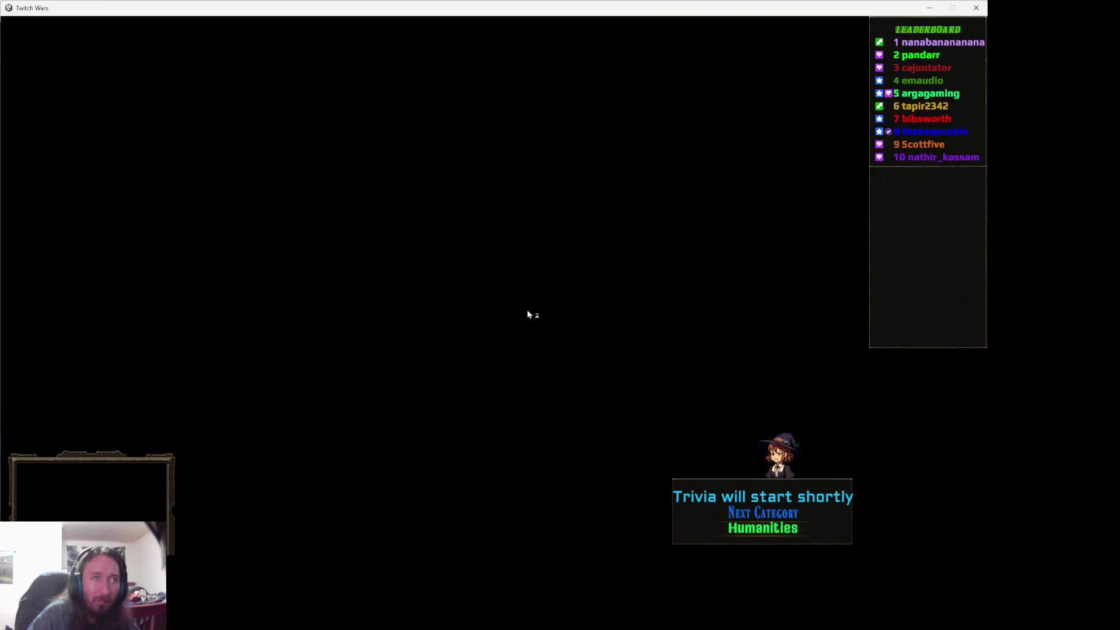
{"action": "left_click", "coordinate": [930, 9]}
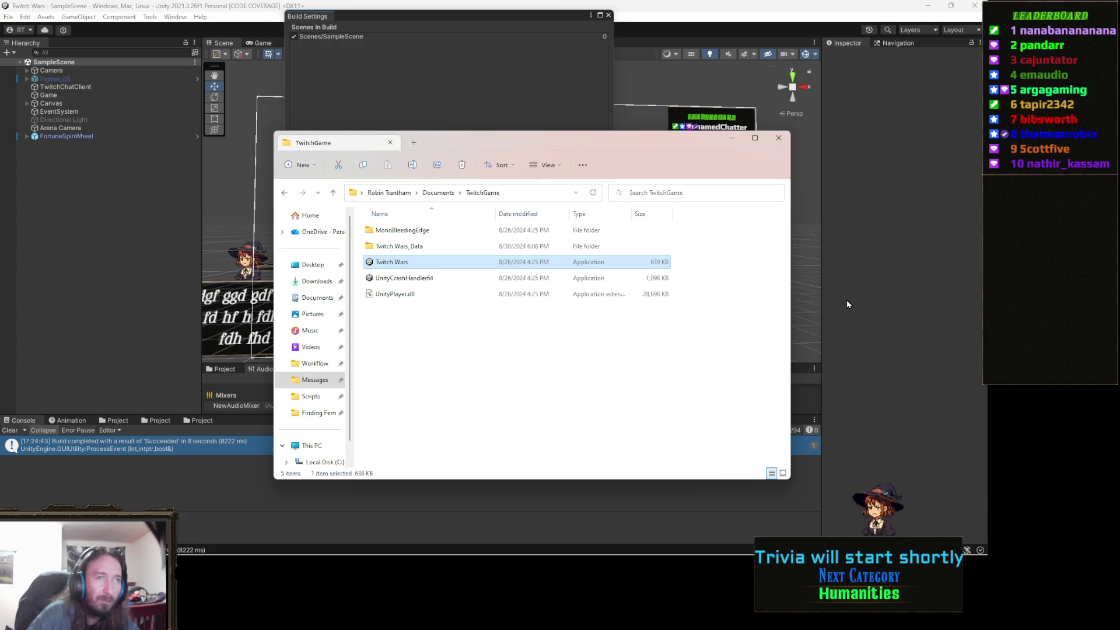
{"action": "left_click", "coordinate": [882, 292]}
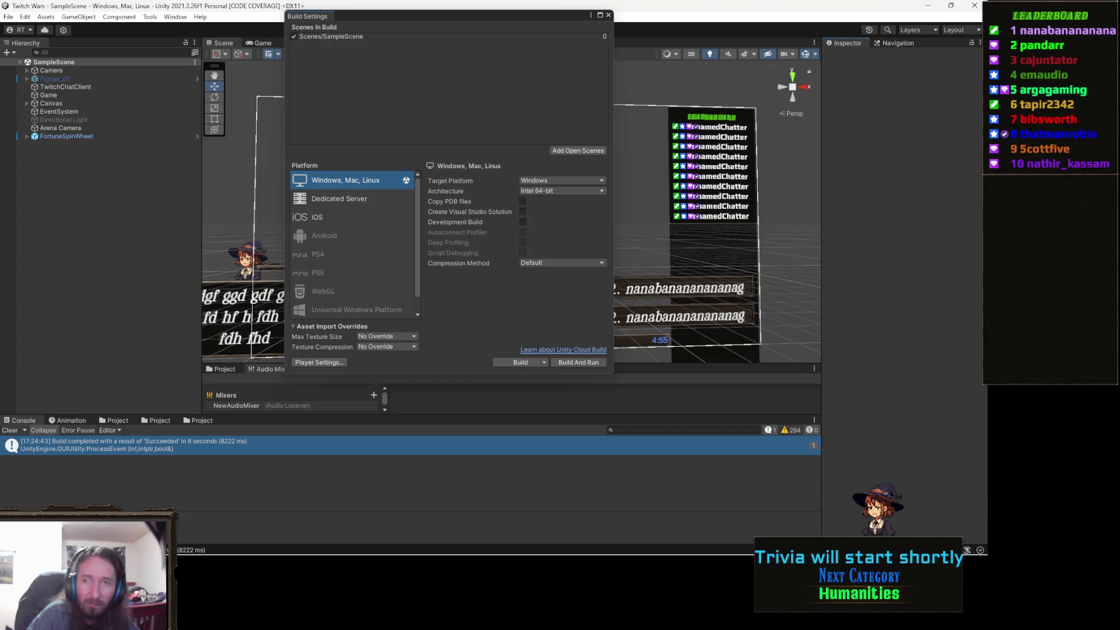
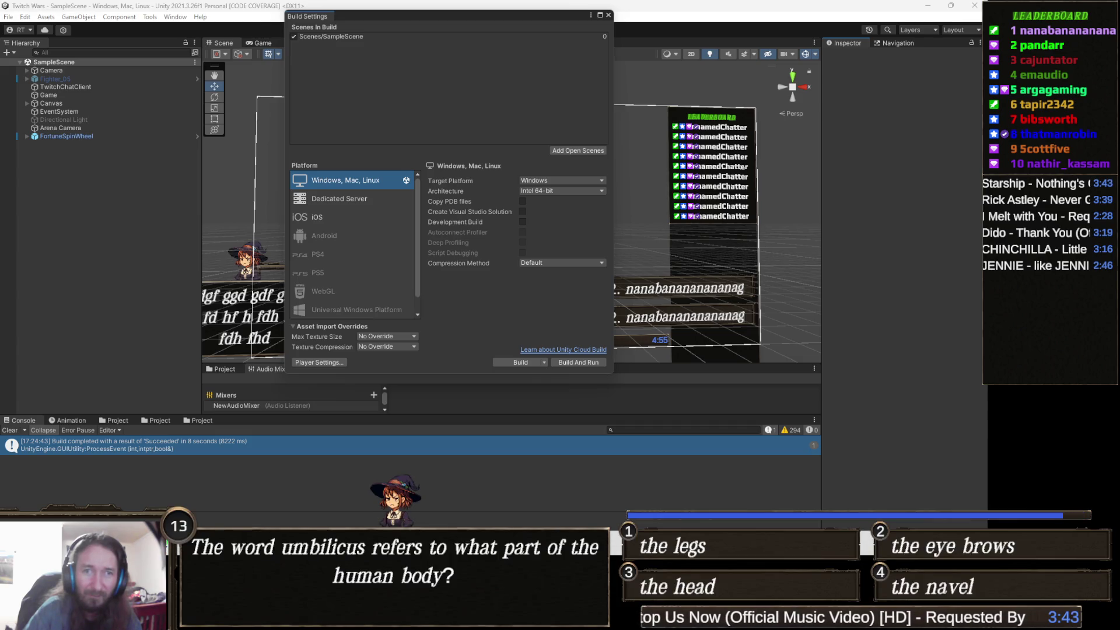
Check the running Twitch Wars build, minimize it, close Build Settings, and bring the game back.
{"action": "mouse_move", "coordinate": [411, 618]}
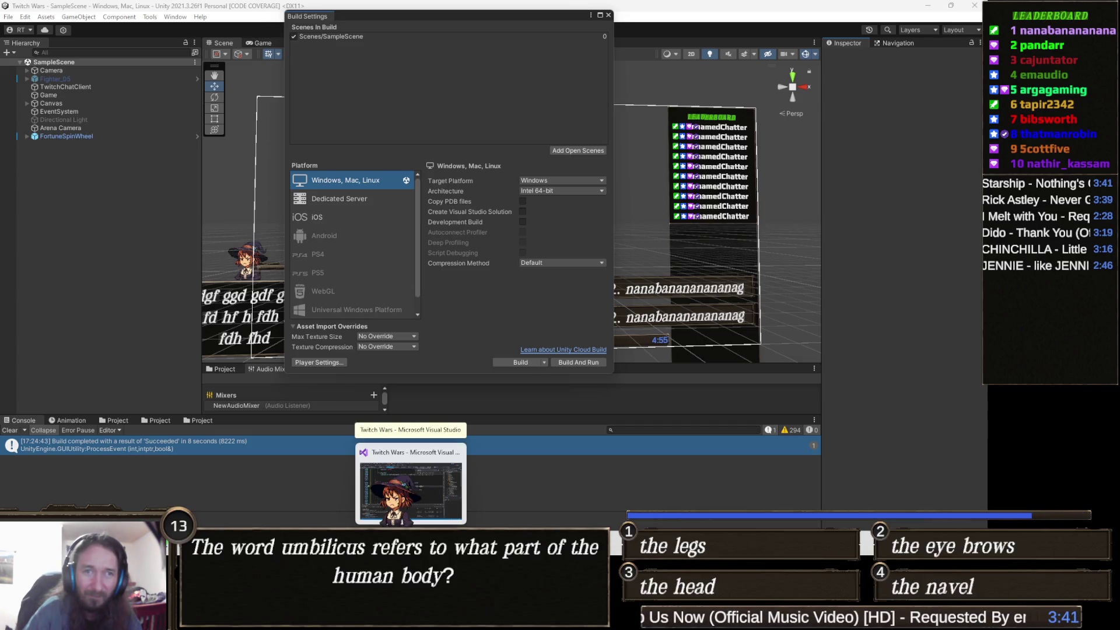
{"action": "mouse_move", "coordinate": [473, 525]}
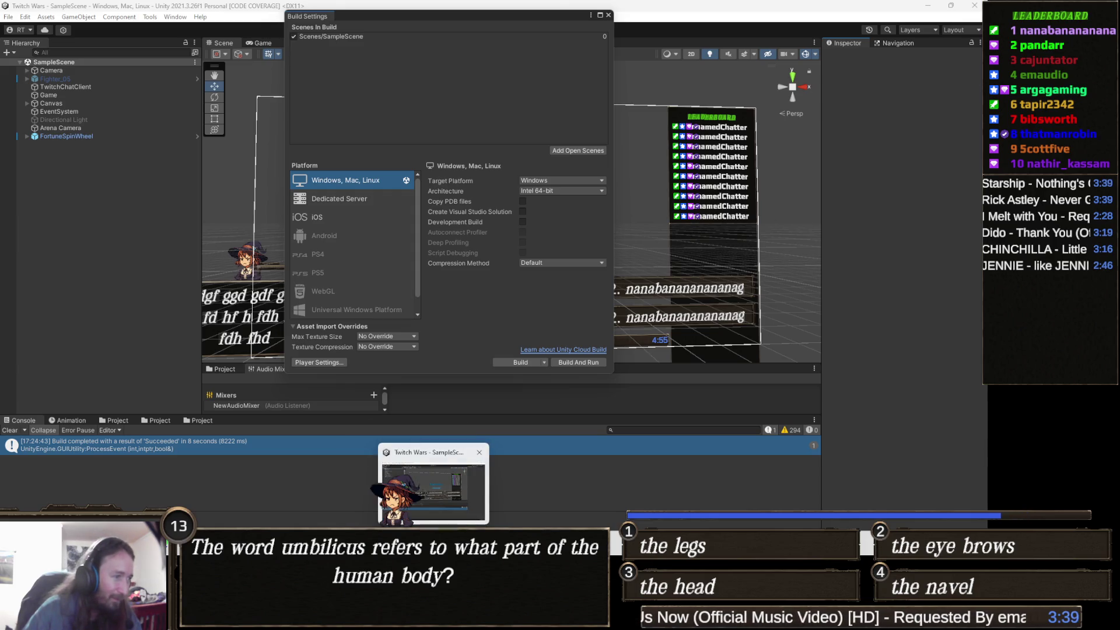
{"action": "mouse_move", "coordinate": [456, 618]}
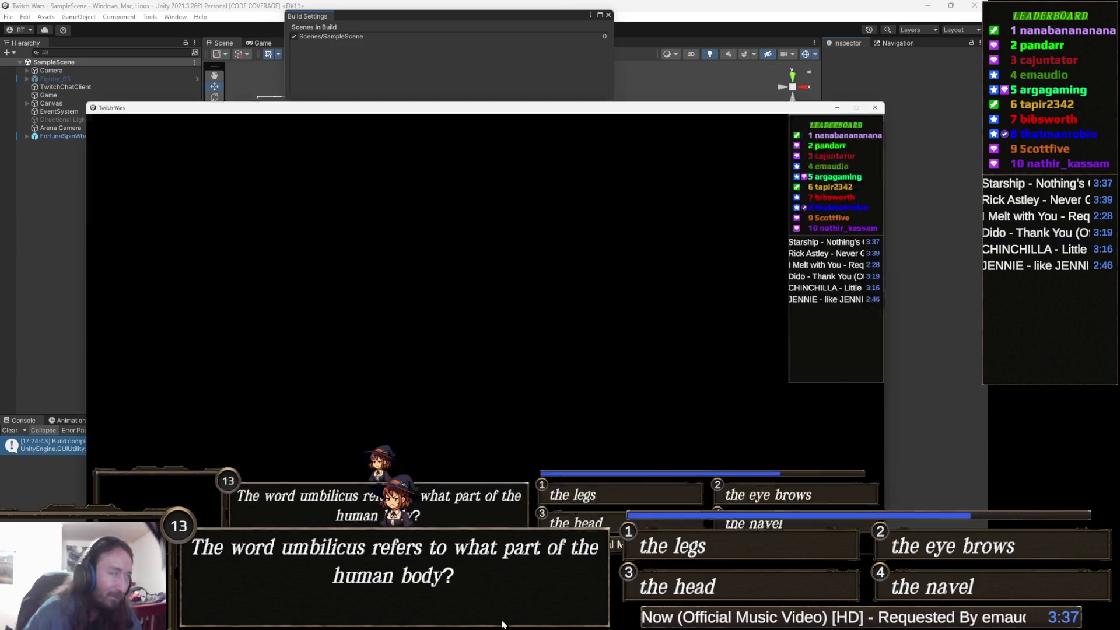
{"action": "left_click", "coordinate": [455, 492]}
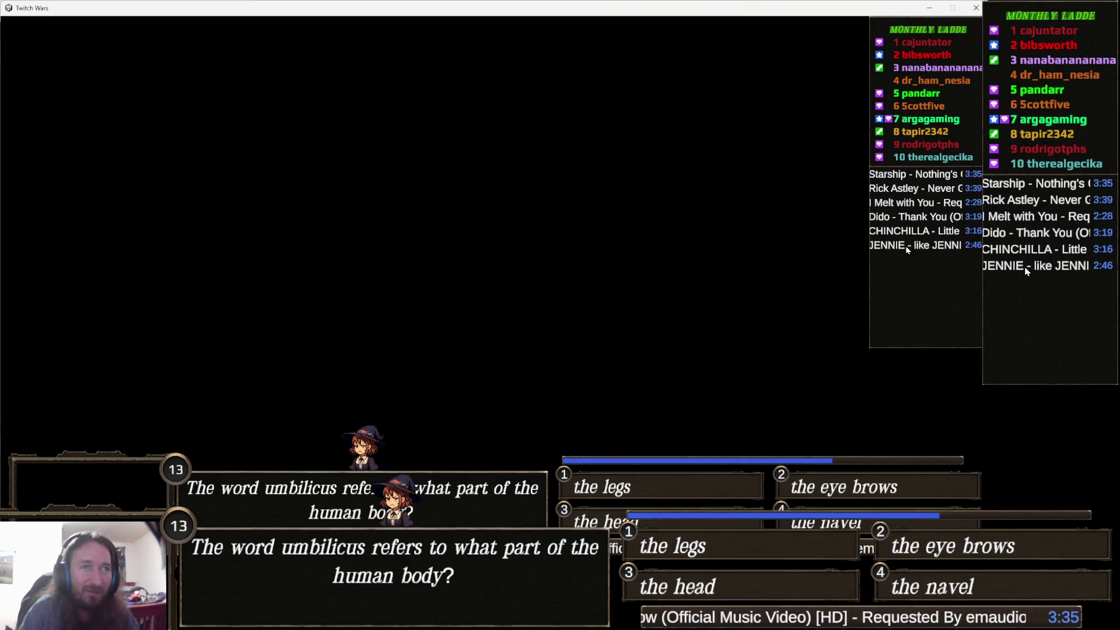
{"action": "left_click", "coordinate": [930, 8]}
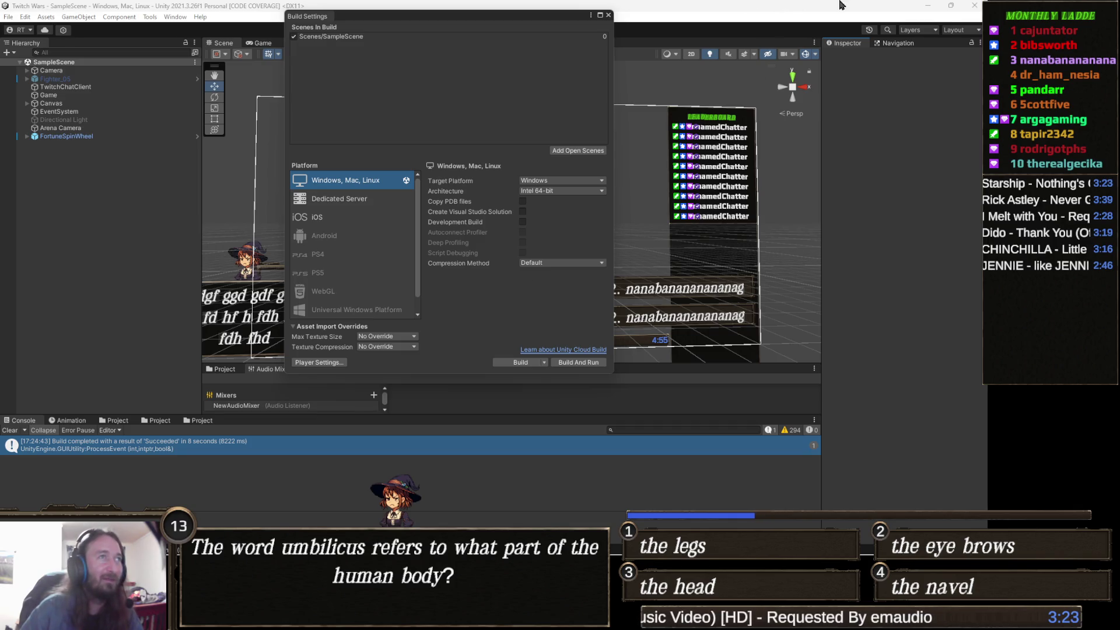
{"action": "left_click", "coordinate": [609, 15]}
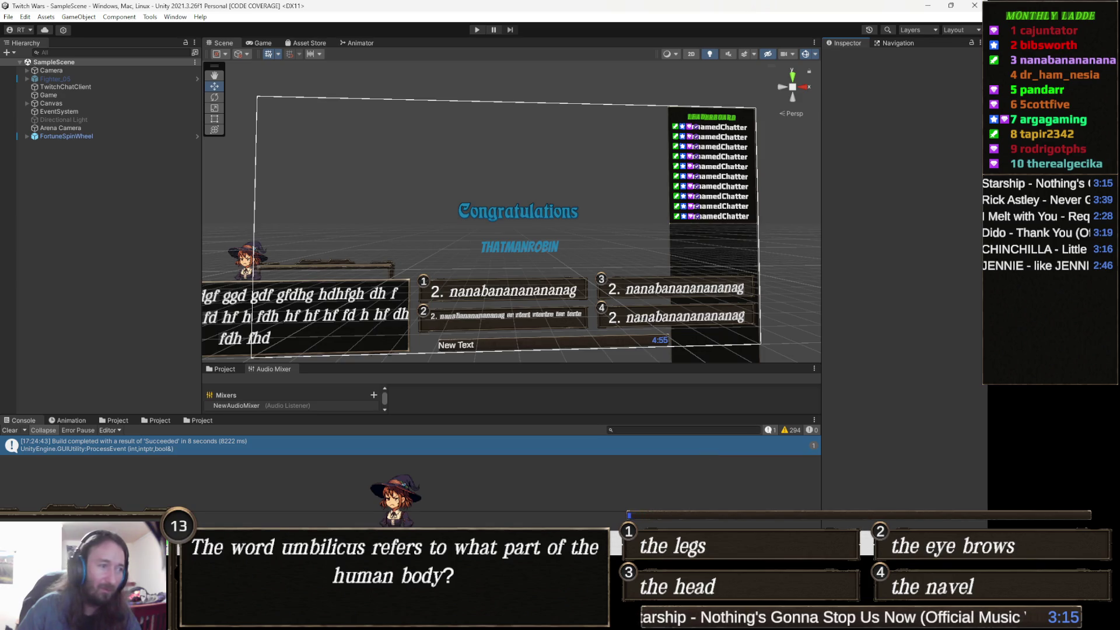
{"action": "left_click", "coordinate": [460, 547]}
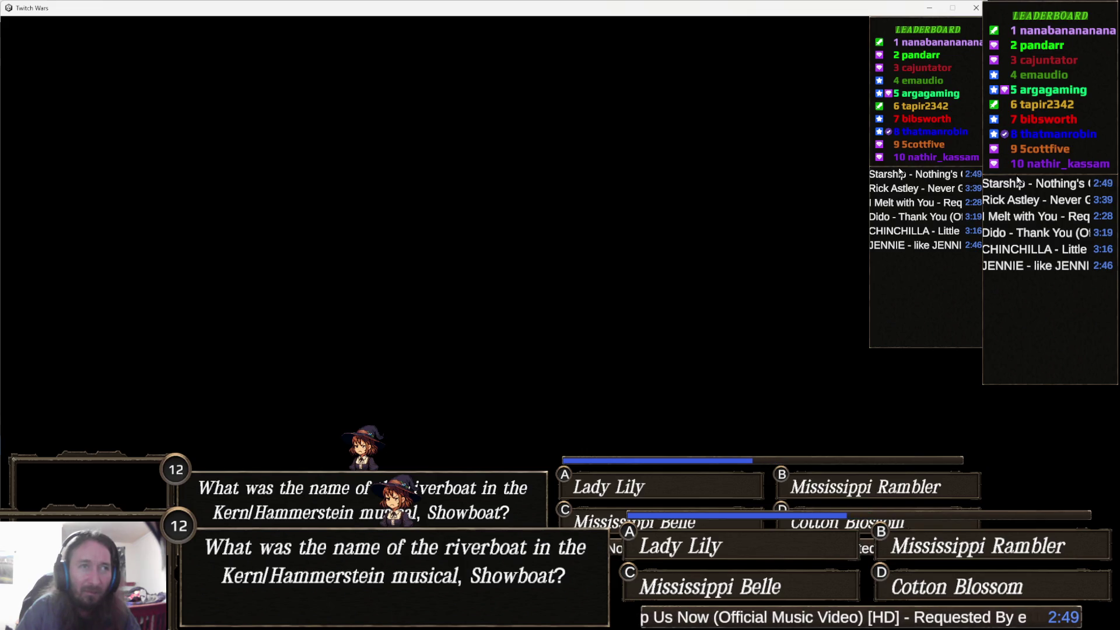
{"action": "left_click", "coordinate": [946, 10]}
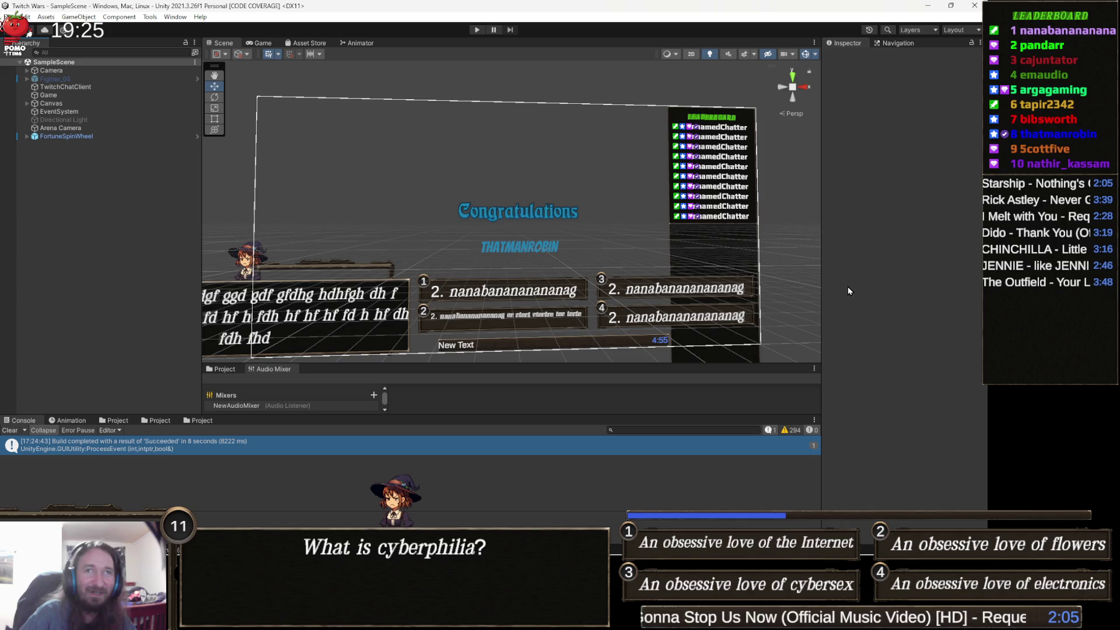
{"action": "left_click", "coordinate": [11, 16]}
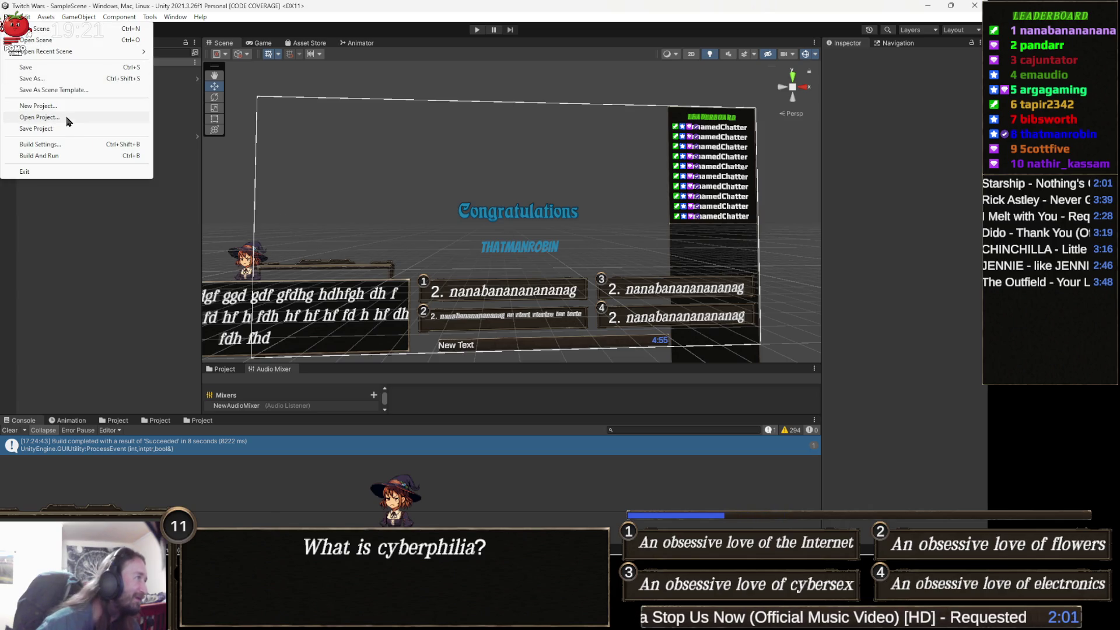
Save the Unity project and bring up ChatbotClient.cs in Visual Studio.
{"action": "left_click", "coordinate": [55, 132]}
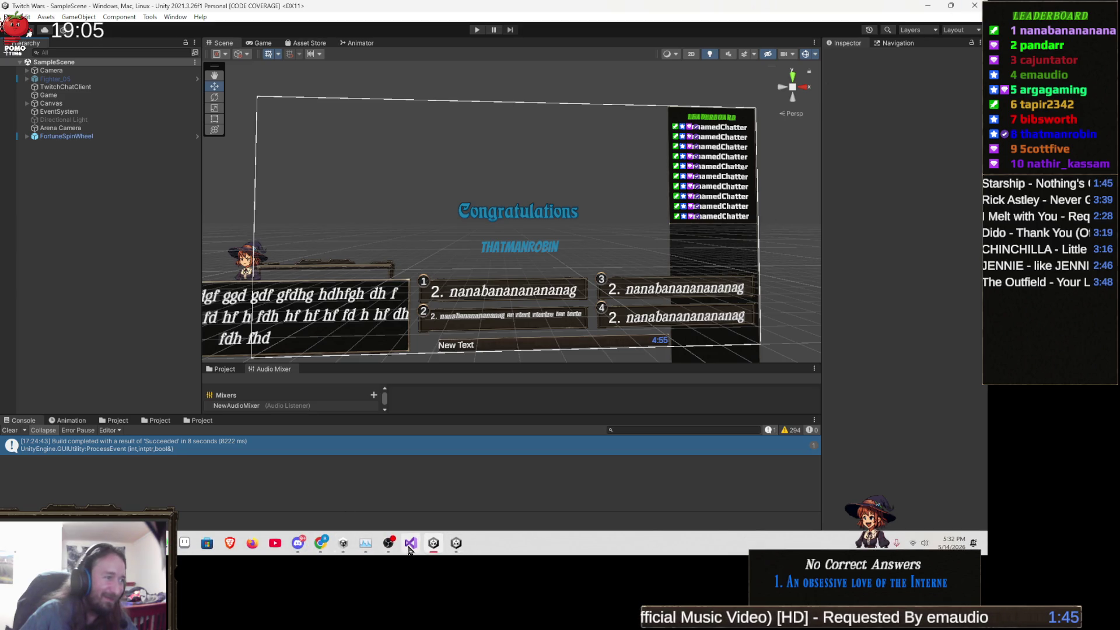
{"action": "left_click", "coordinate": [411, 548]}
{"action": "left_click", "coordinate": [411, 490]}
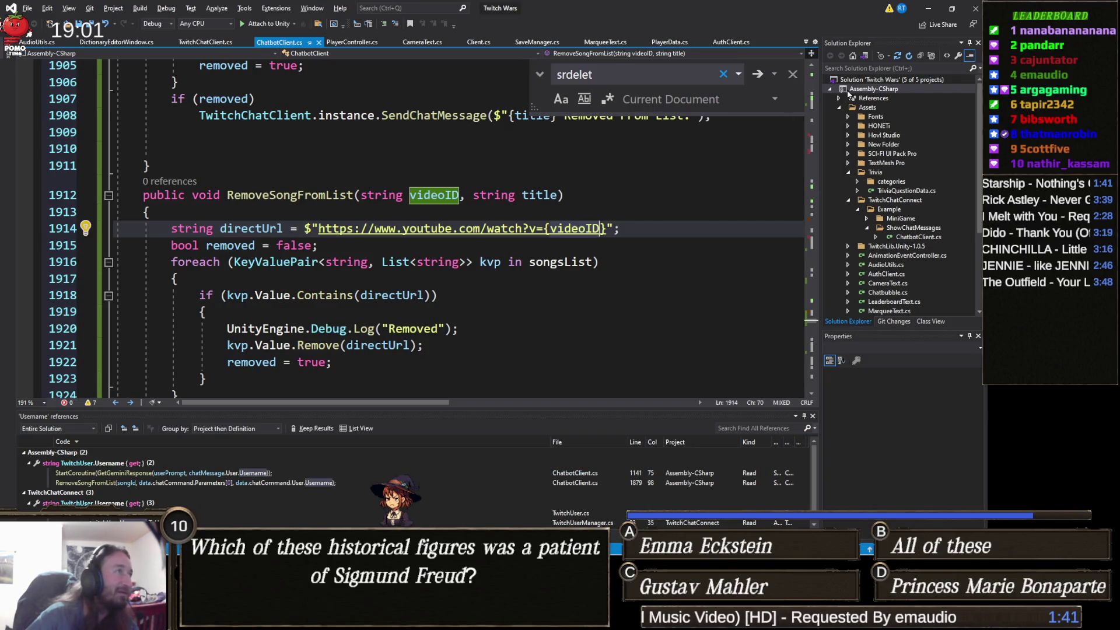
Dismiss the game build folder and open Finding Fern 2 from Unity Hub despite compile errors.
{"action": "left_click", "coordinate": [975, 9]}
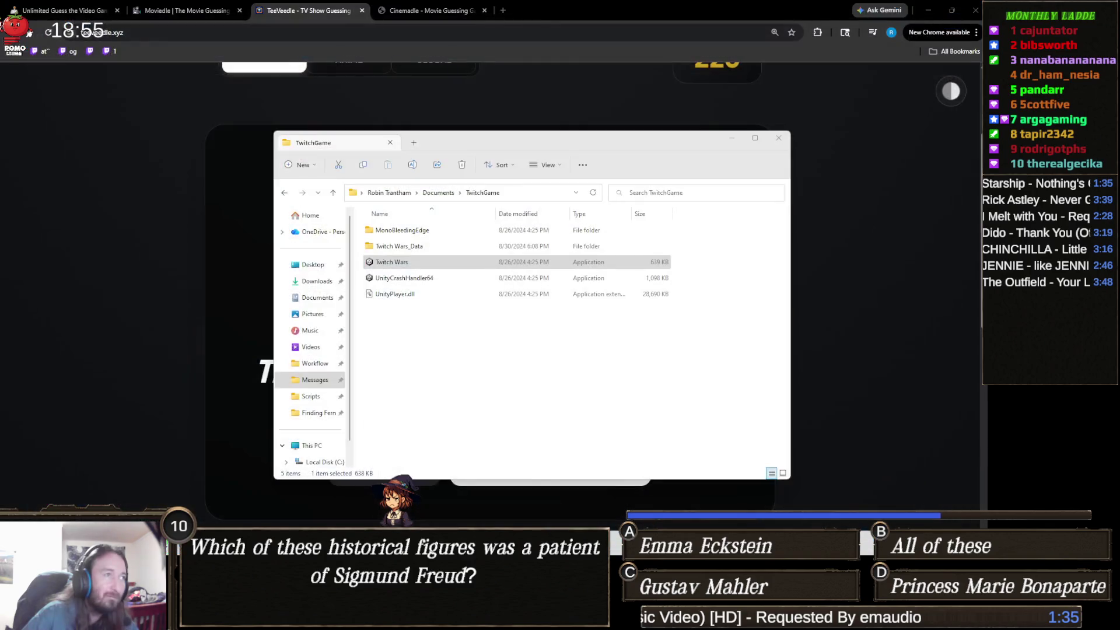
{"action": "key", "text": "Escape"}
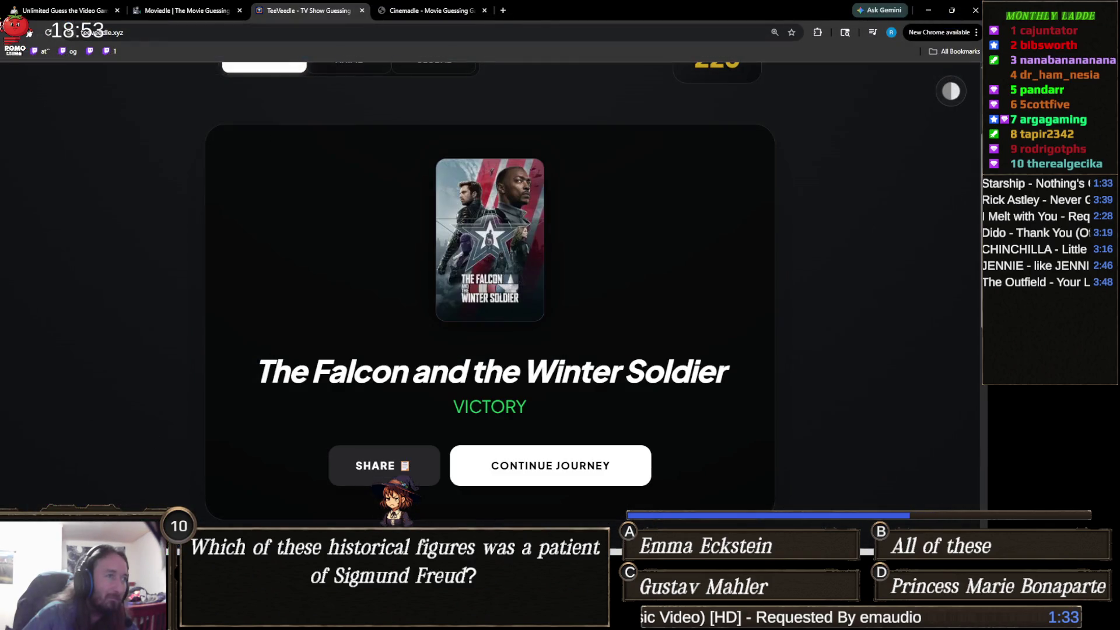
{"action": "mouse_move", "coordinate": [387, 618]}
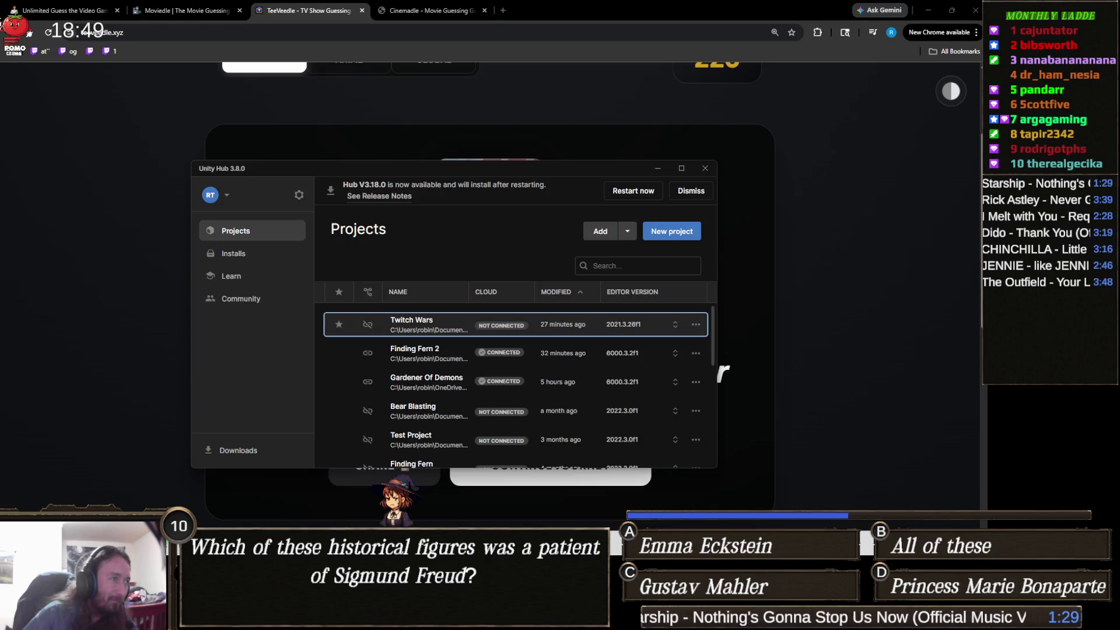
{"action": "left_click", "coordinate": [434, 355]}
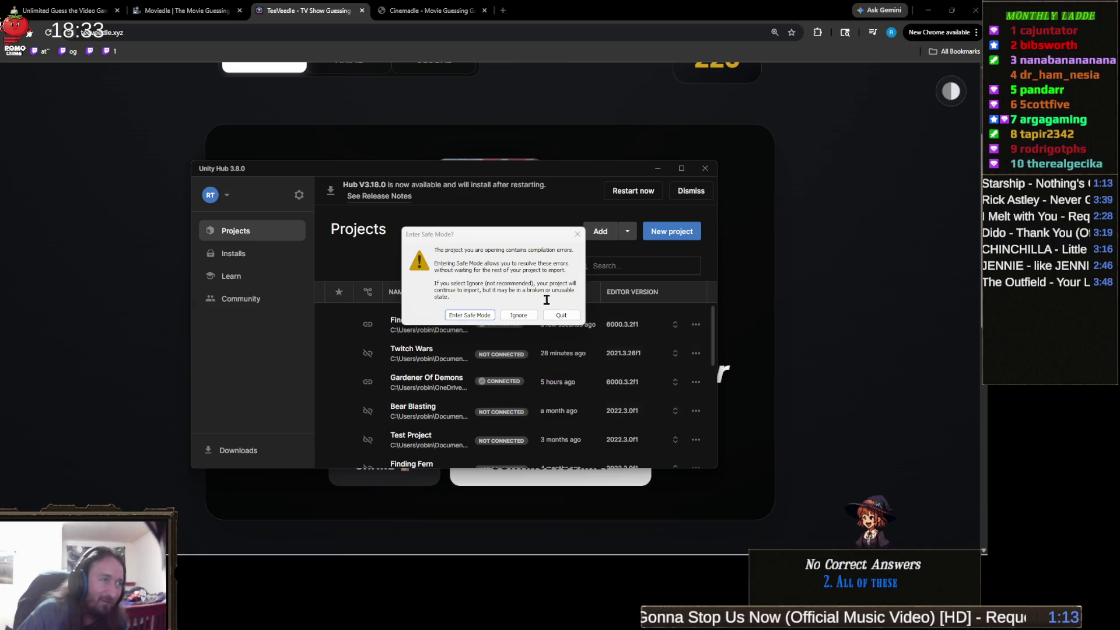
{"action": "left_click", "coordinate": [519, 316]}
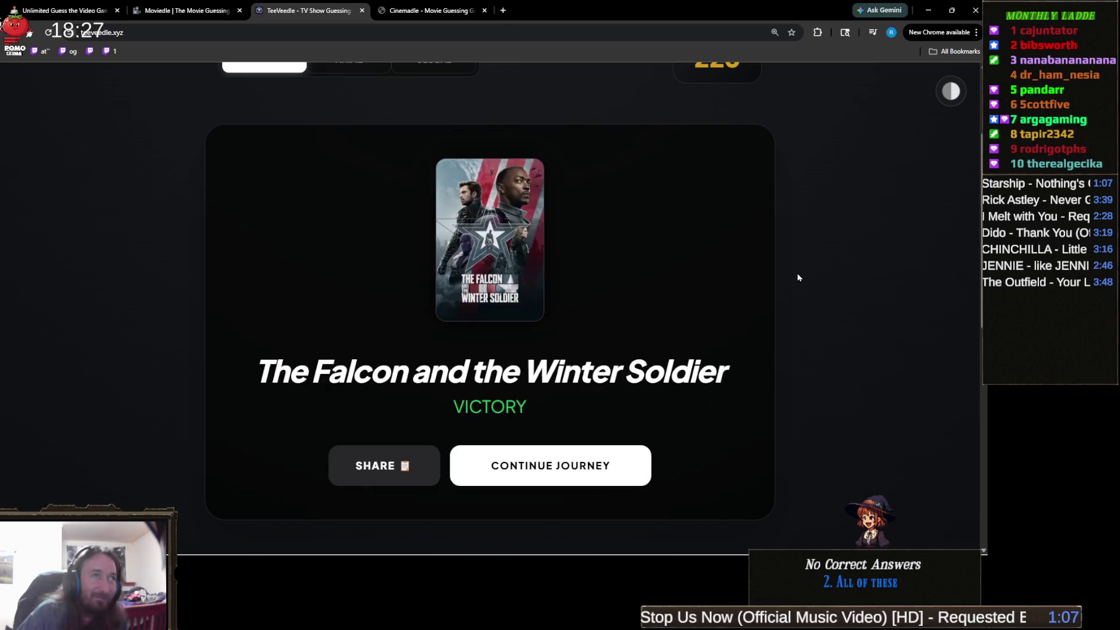
Start a fresh TeeVeedle puzzle and submit Victorious as the first guess.
{"action": "left_click", "coordinate": [607, 374]}
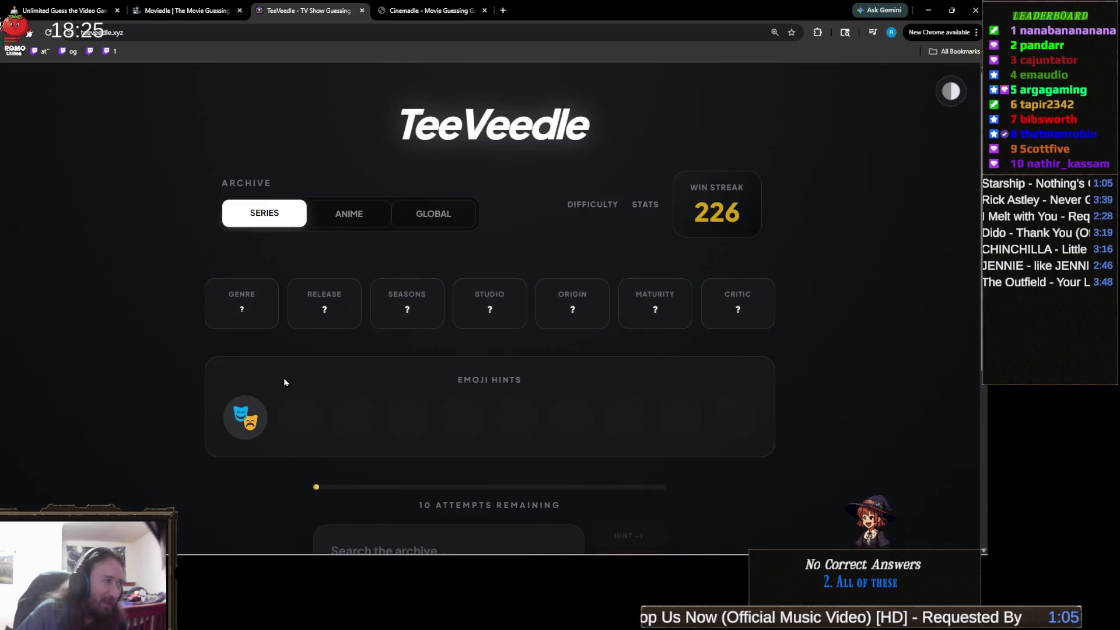
{"action": "scroll", "coordinate": [472, 317], "scroll_direction": "down", "scroll_amount": 1}
{"action": "scroll", "coordinate": [487, 309], "scroll_direction": "up", "scroll_amount": 1}
{"action": "scroll", "coordinate": [502, 301], "scroll_direction": "down", "scroll_amount": 1}
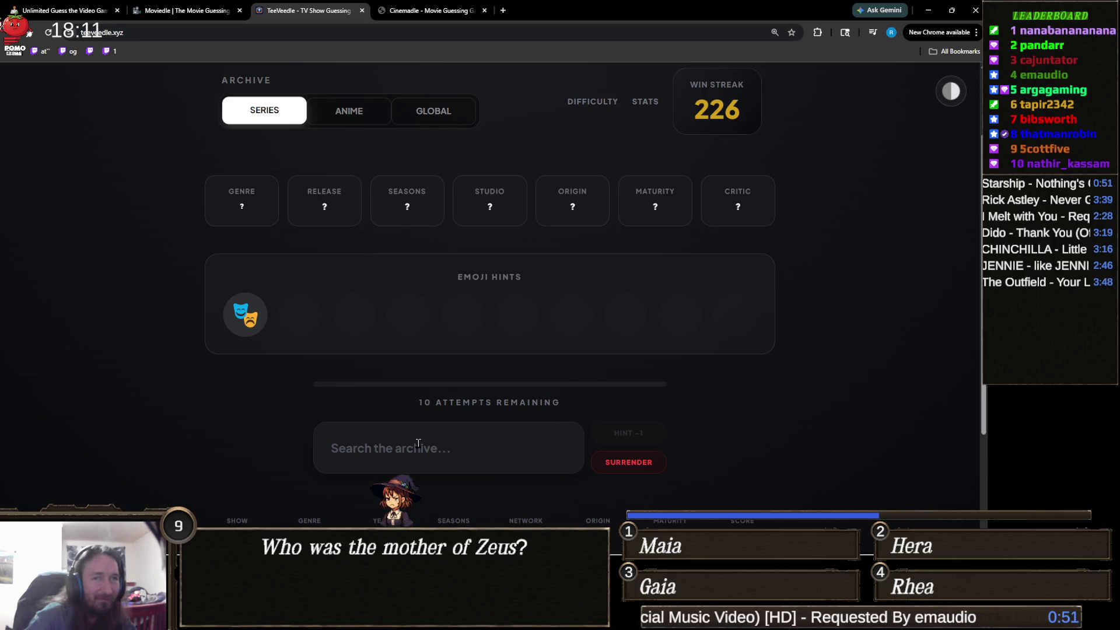
{"action": "left_click", "coordinate": [418, 444]}
{"action": "type", "text": "vict"}
{"action": "key", "text": "Return"}
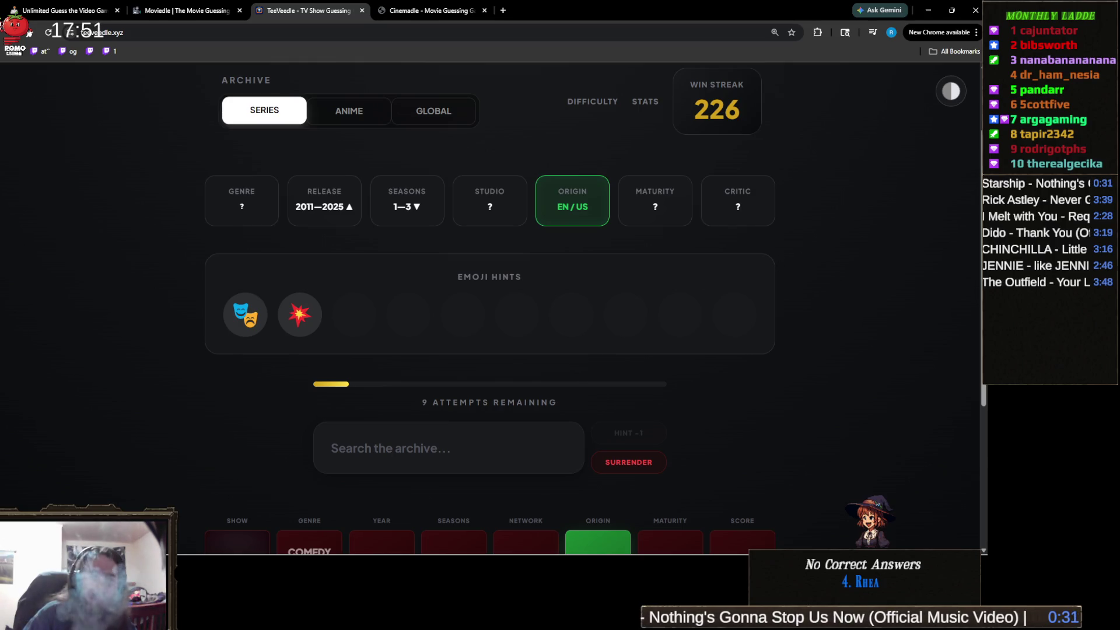
Guess Barry, revealing an HBO, TV-MA, US crime drama.
{"action": "left_click", "coordinate": [467, 464]}
{"action": "type", "text": "batr"}
{"action": "key", "text": "BackSpace"}
{"action": "key", "text": "BackSpace"}
{"action": "type", "text": "rr"}
{"action": "left_click", "coordinate": [446, 519]}
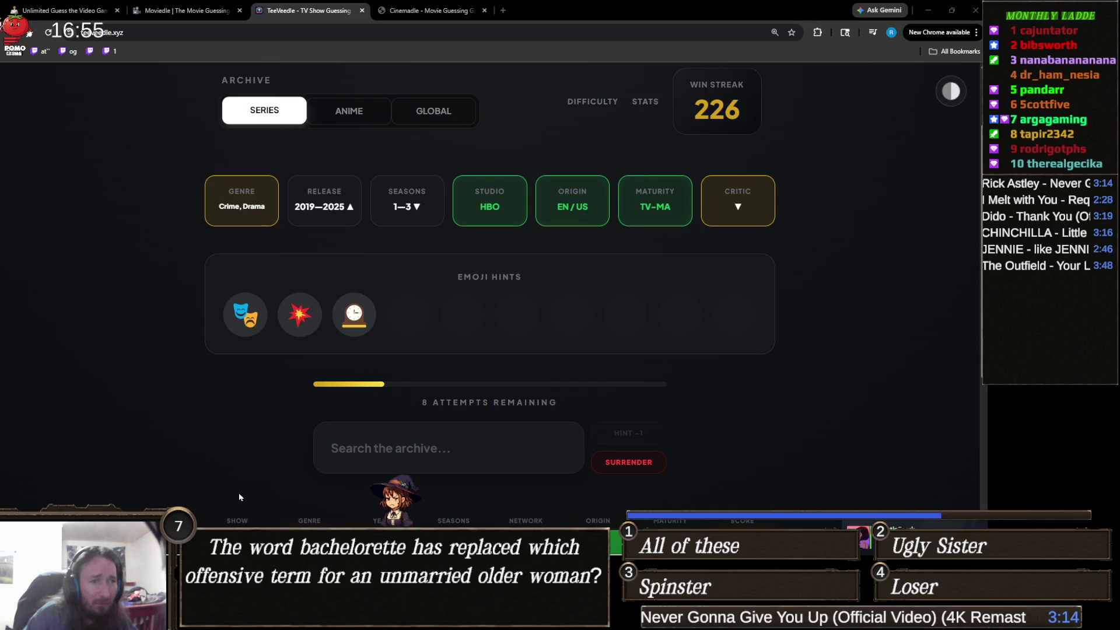
{"action": "left_click", "coordinate": [381, 453]}
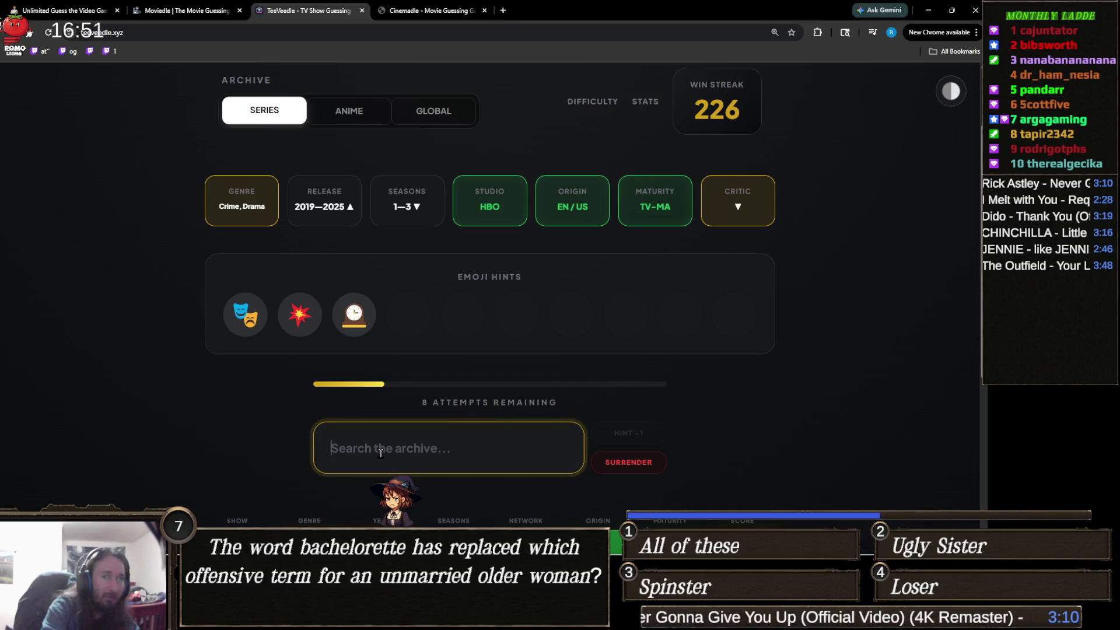
Search for 'anony' and 'scorp', then submit Wednesday as the next guess.
{"action": "type", "text": "anony"}
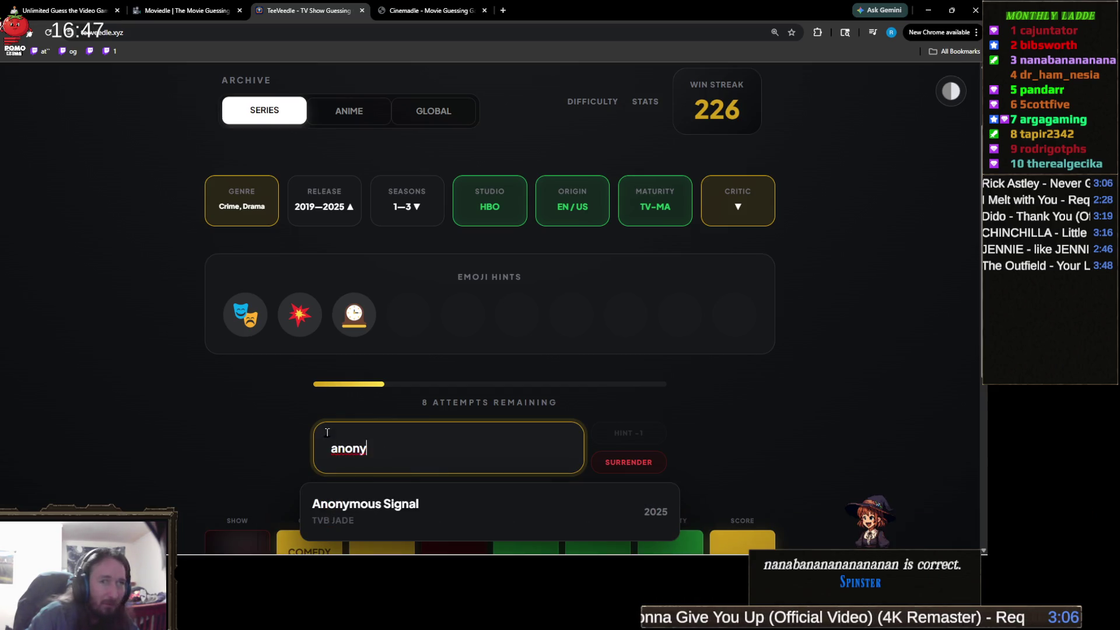
{"action": "scroll", "coordinate": [245, 435], "scroll_direction": "down", "scroll_amount": 2}
{"action": "key", "text": "ctrl+a"}
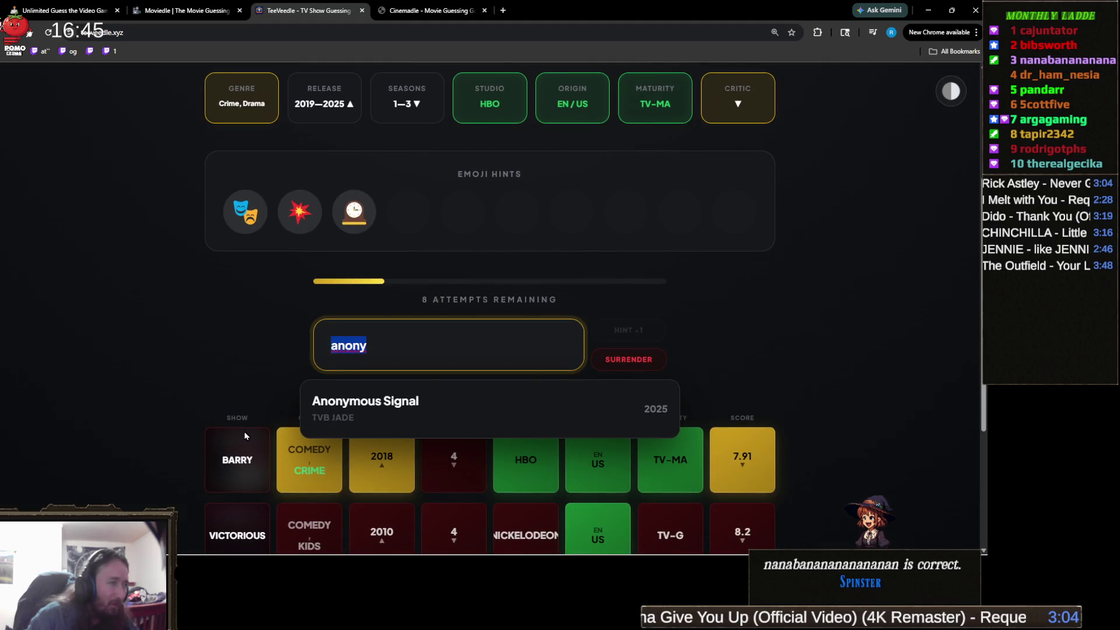
{"action": "scroll", "coordinate": [244, 435], "scroll_direction": "up", "scroll_amount": 1}
{"action": "type", "text": "scorp"}
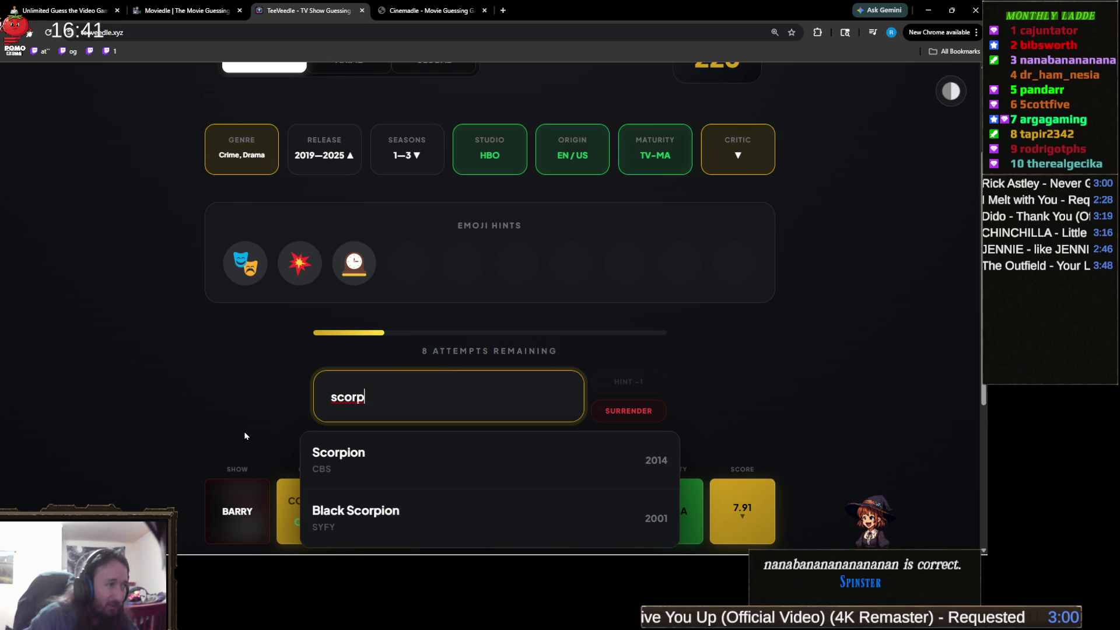
{"action": "key", "text": "ctrl+a"}
{"action": "type", "text": "wed"}
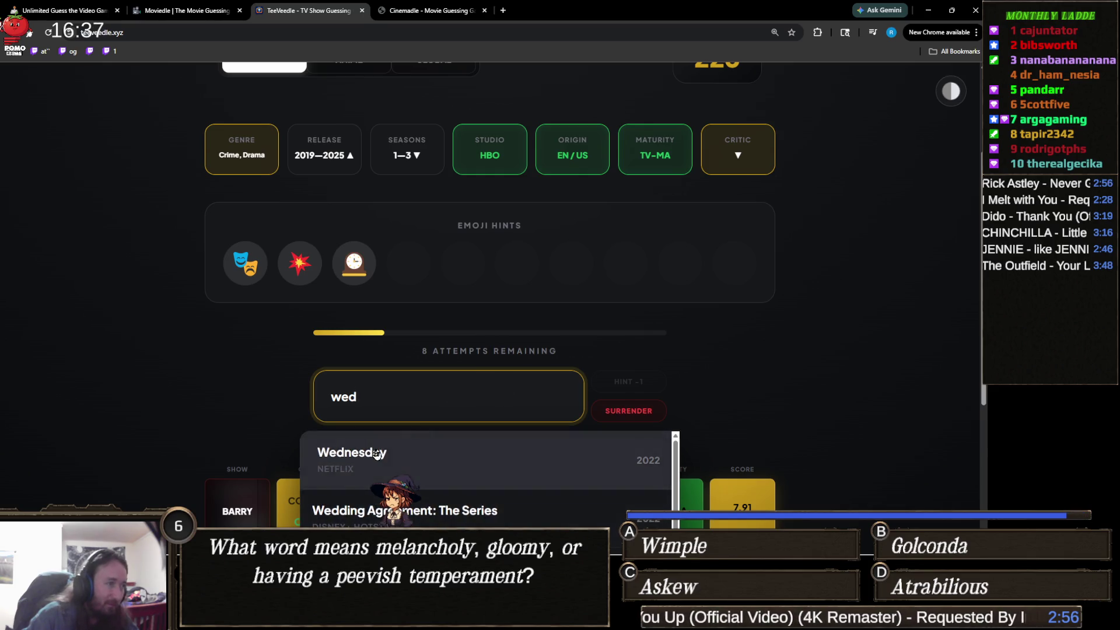
{"action": "left_click", "coordinate": [350, 453]}
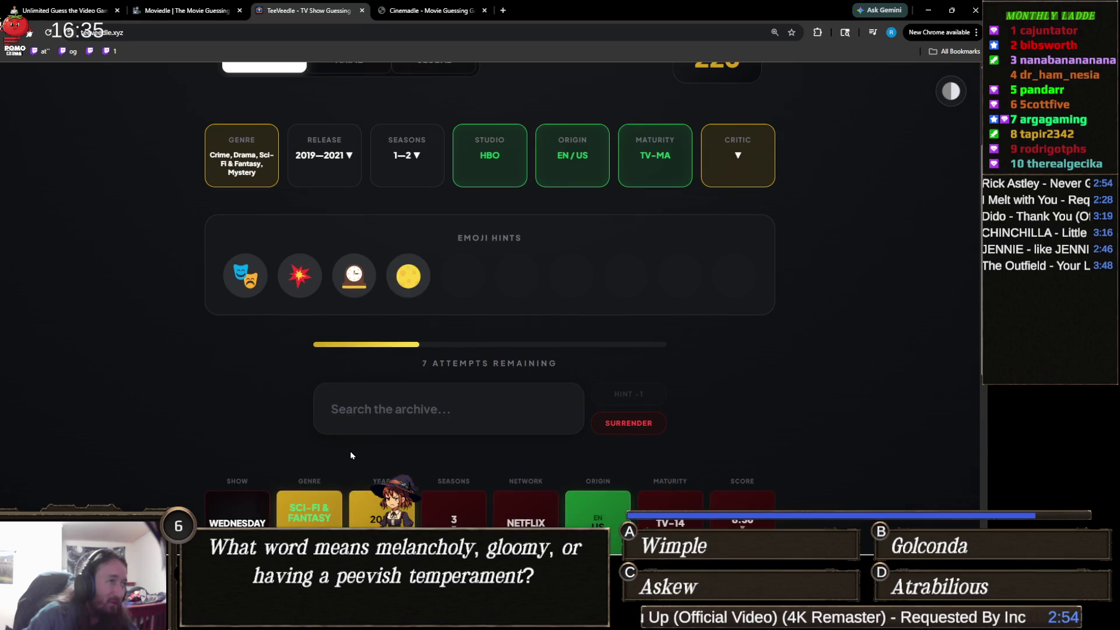
Guess Stranger Things, then Watchmen to win, and return to Unity.
{"action": "mouse_move", "coordinate": [410, 277]}
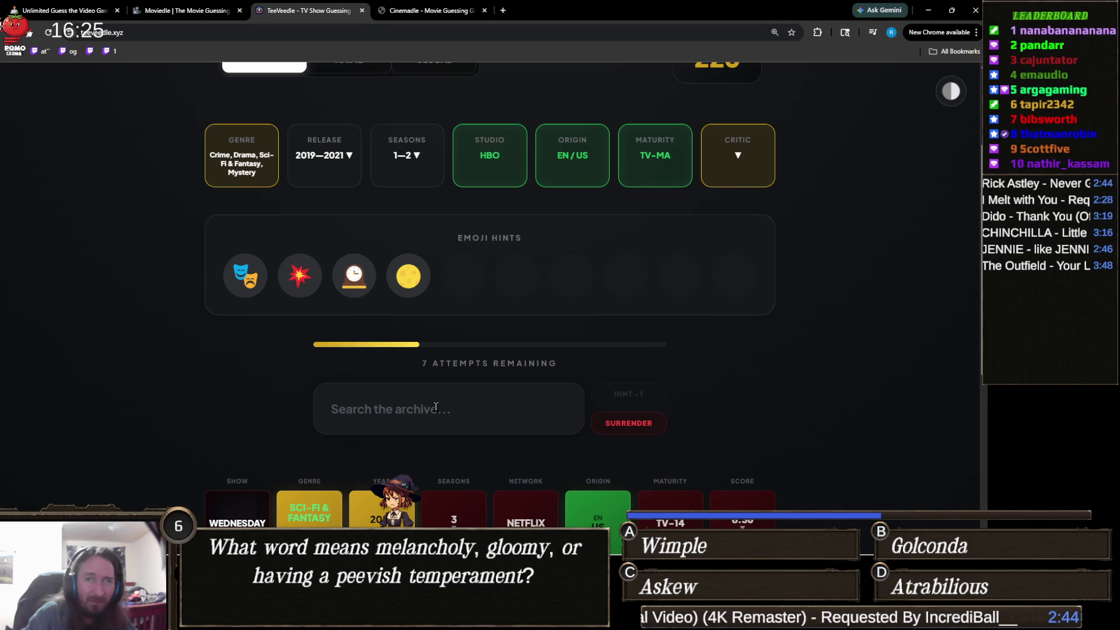
{"action": "left_click", "coordinate": [436, 407]}
{"action": "type", "text": "stra"}
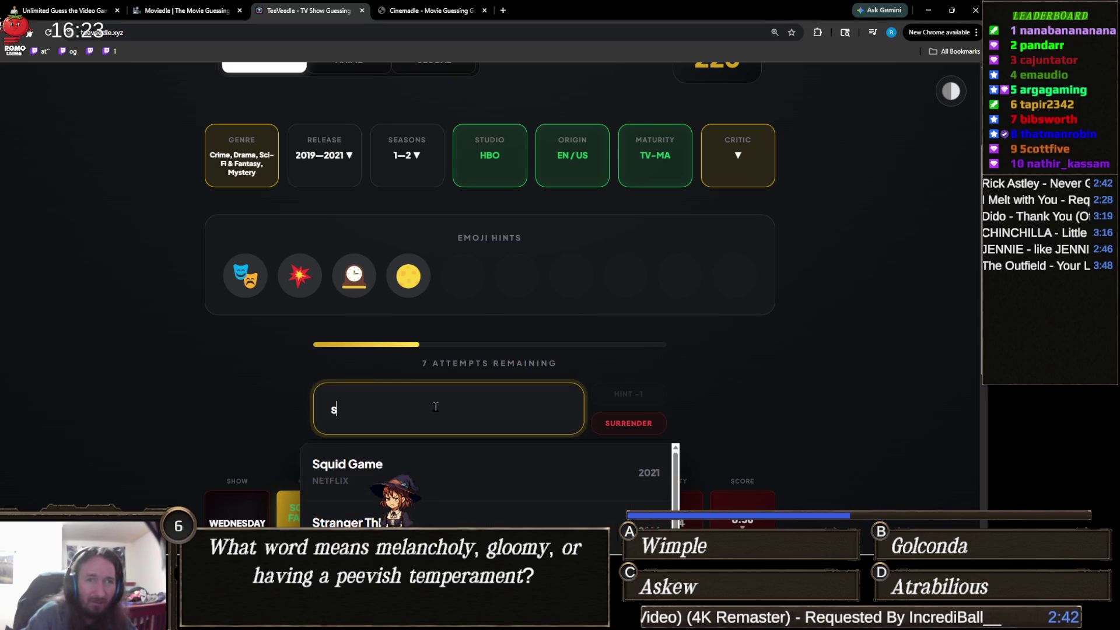
{"action": "left_click", "coordinate": [359, 463]}
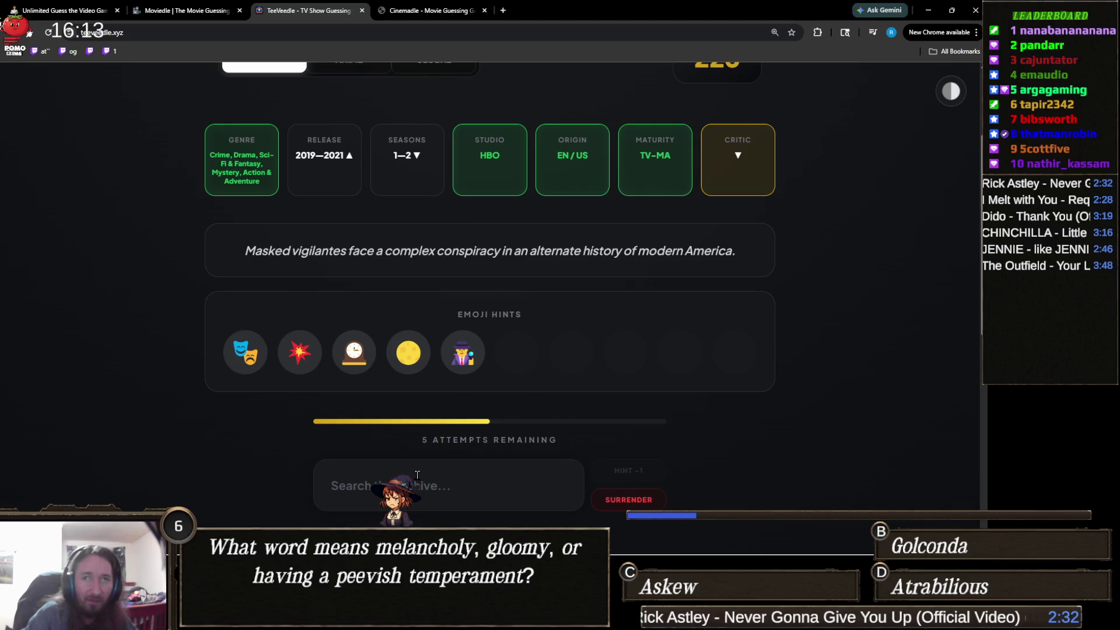
{"action": "left_click", "coordinate": [418, 475]}
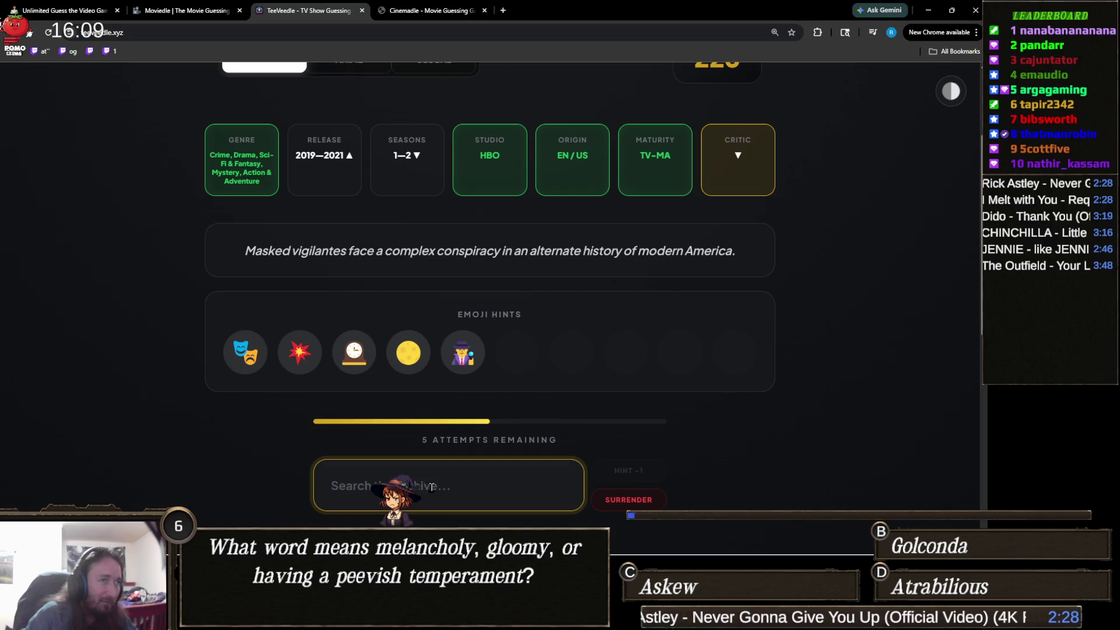
{"action": "type", "text": "watc"}
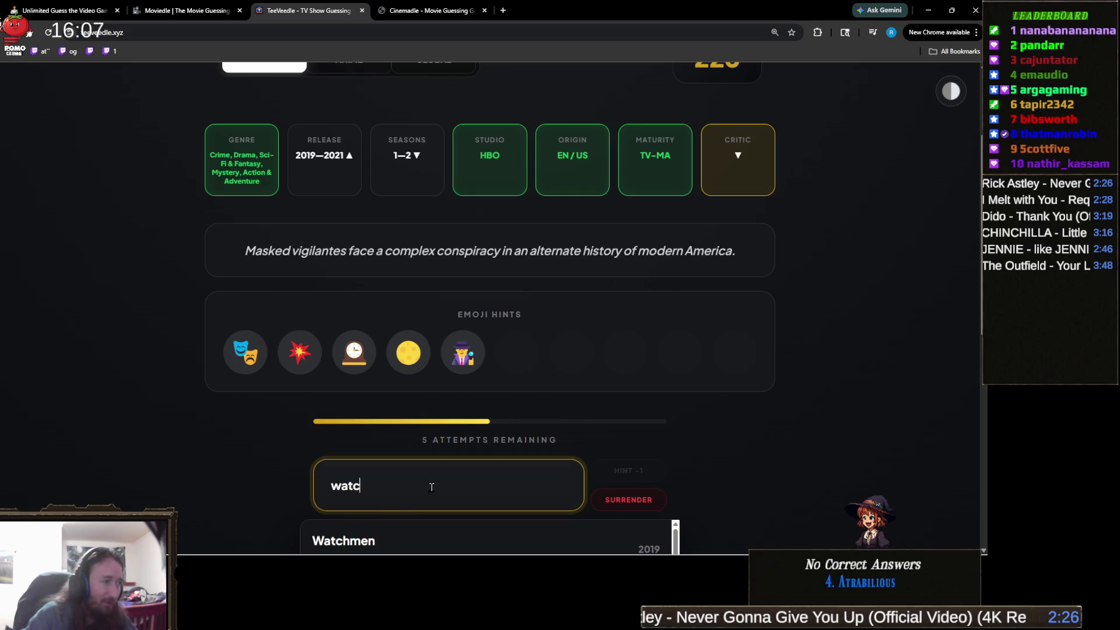
{"action": "left_click", "coordinate": [382, 537]}
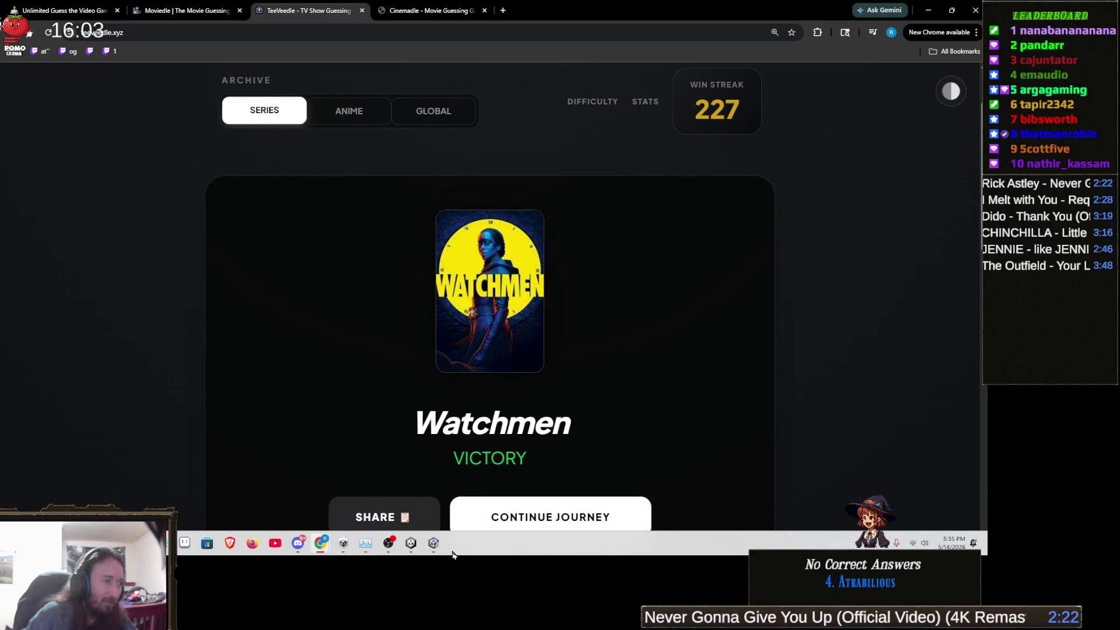
{"action": "left_click", "coordinate": [431, 548]}
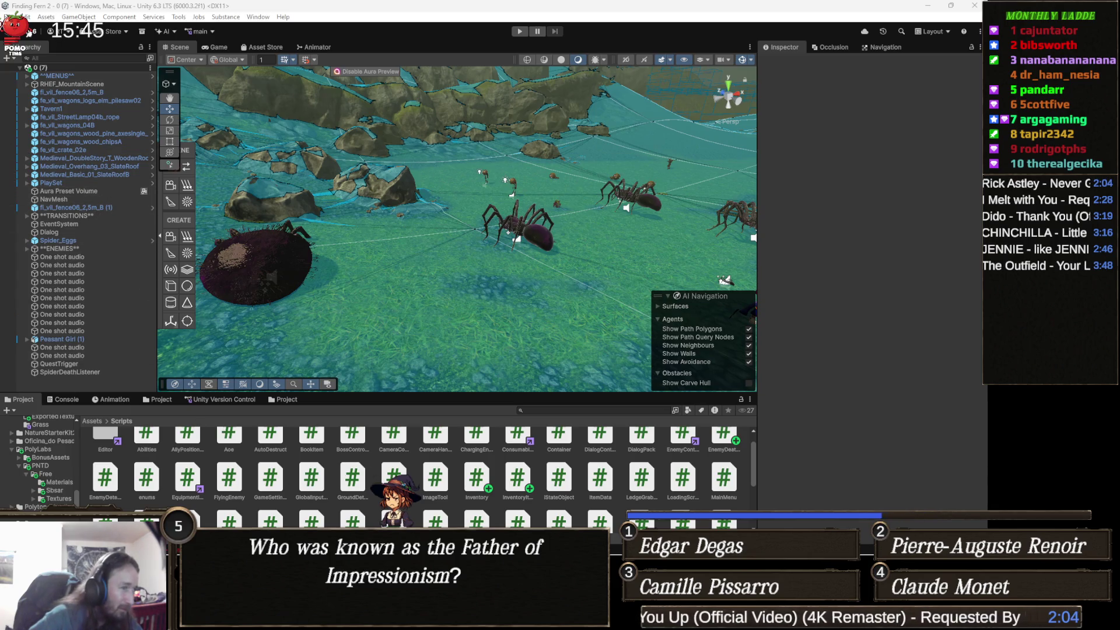
Open Inventory.cs from the Scripts folder and check Unity's memory in Task Manager.
{"action": "double_click", "coordinate": [477, 479]}
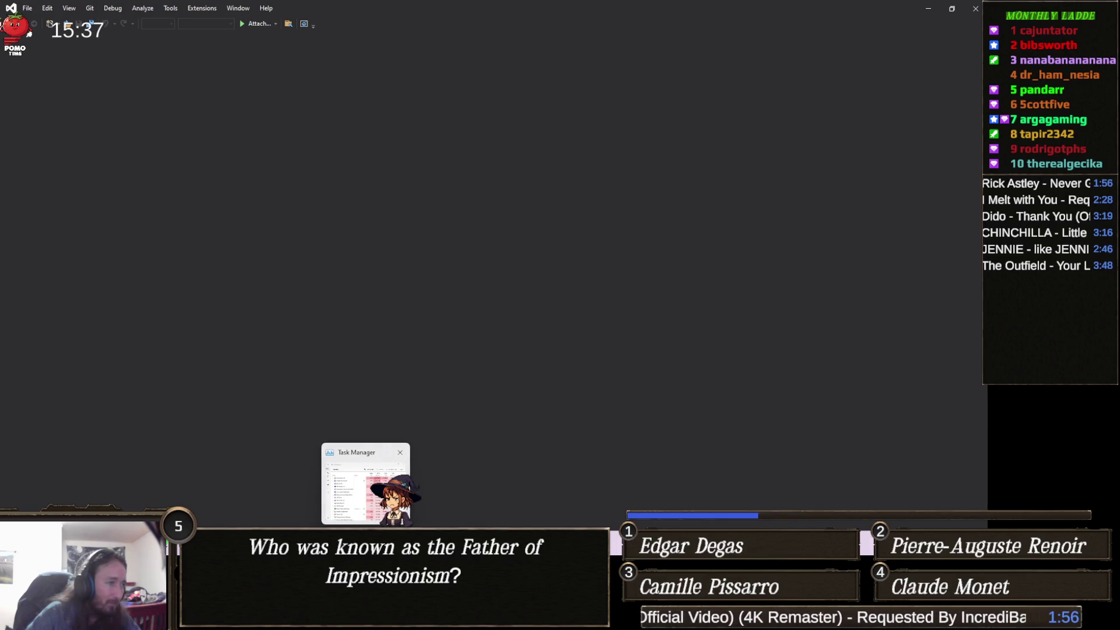
{"action": "left_click", "coordinate": [366, 484]}
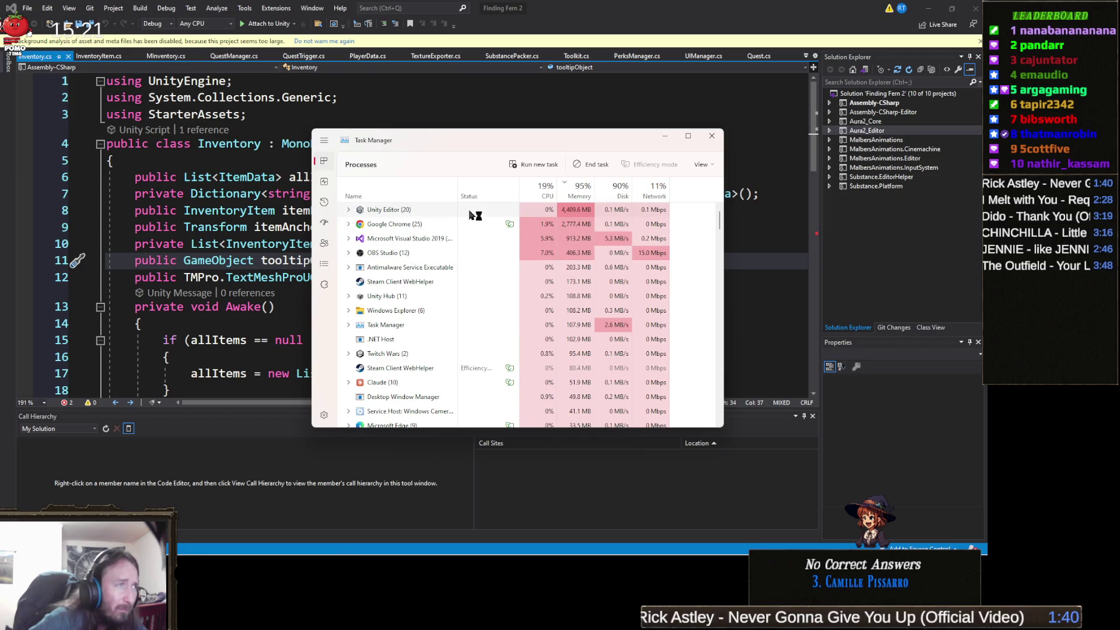
Close the yellow background-analysis bar on Inventory.cs and minimize Visual Studio.
{"action": "left_click", "coordinate": [203, 246]}
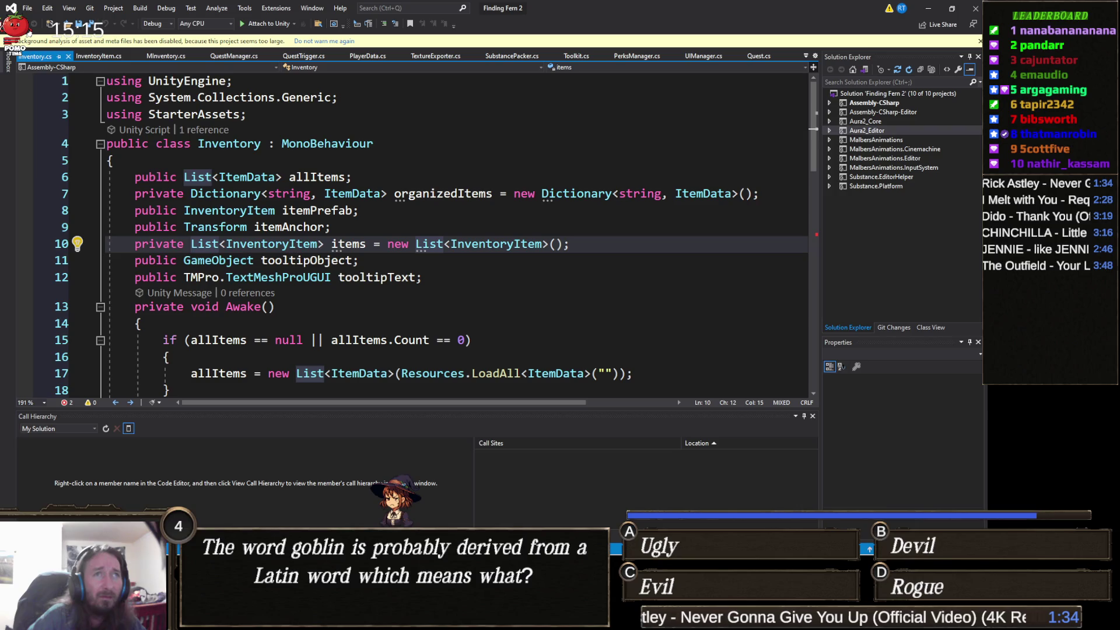
{"action": "left_click", "coordinate": [979, 41]}
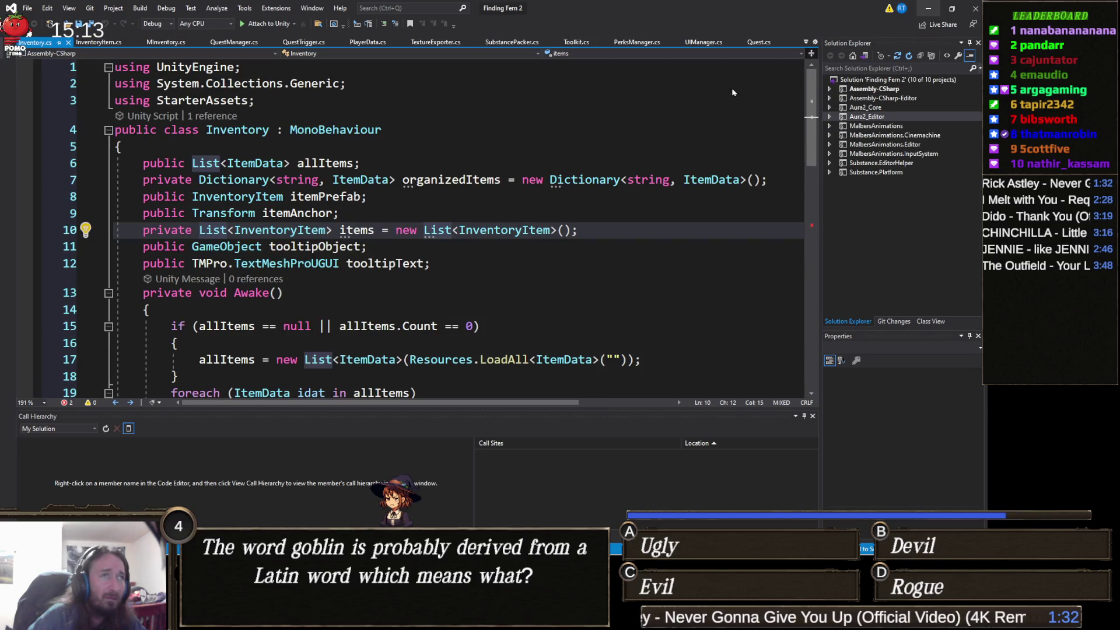
{"action": "left_click", "coordinate": [927, 9]}
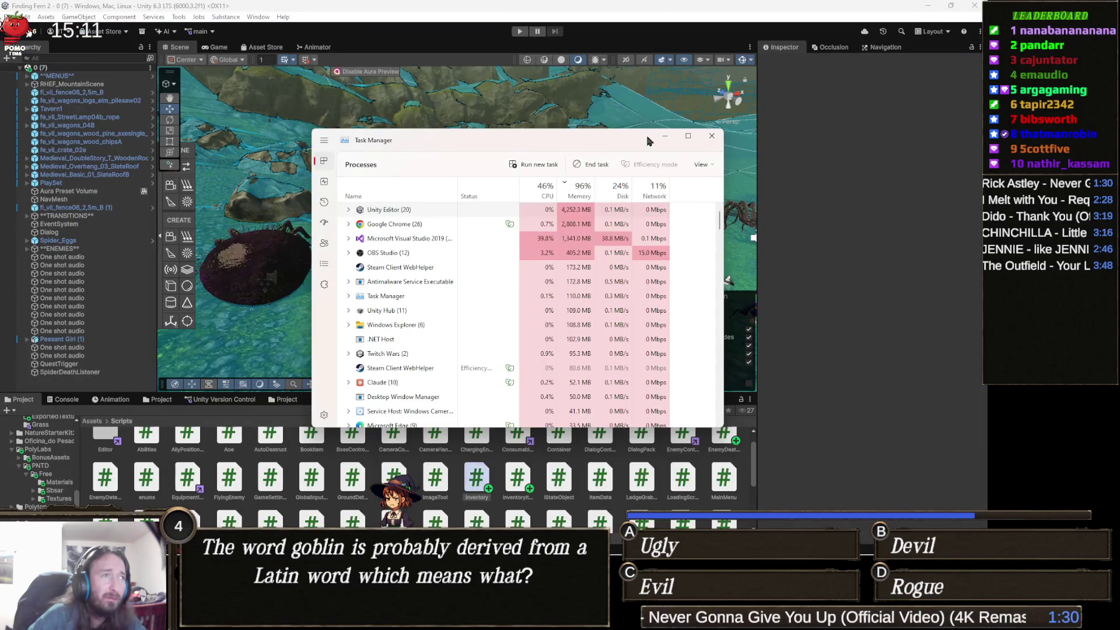
Turn off Scene view gizmos to hide the navmesh overlay, then select ENEMIES.
{"action": "left_click", "coordinate": [756, 30]}
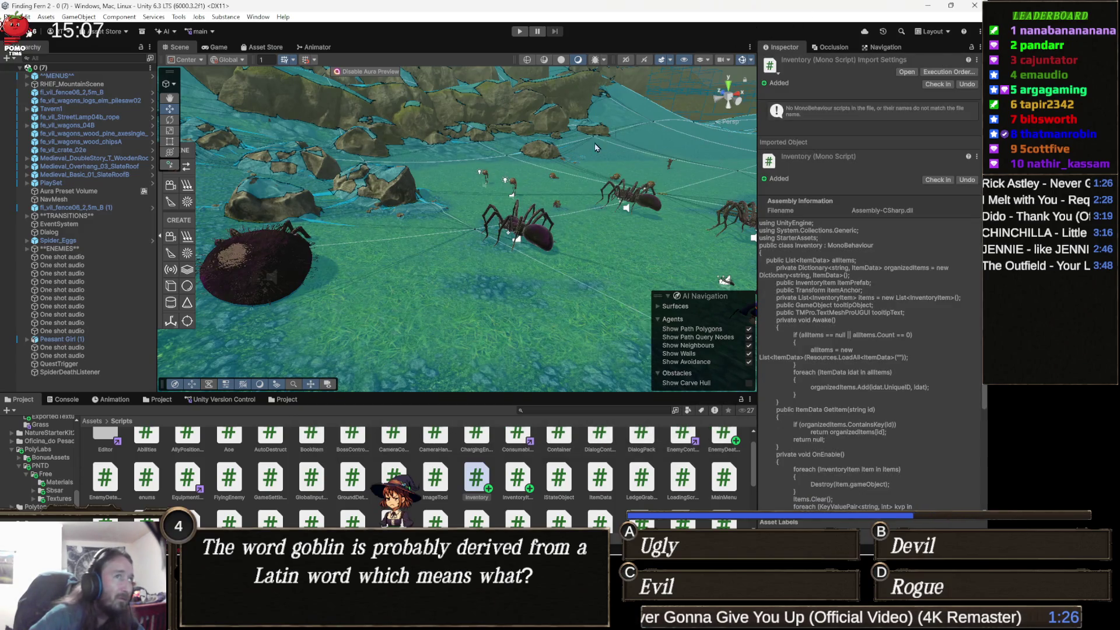
{"action": "left_click", "coordinate": [741, 61]}
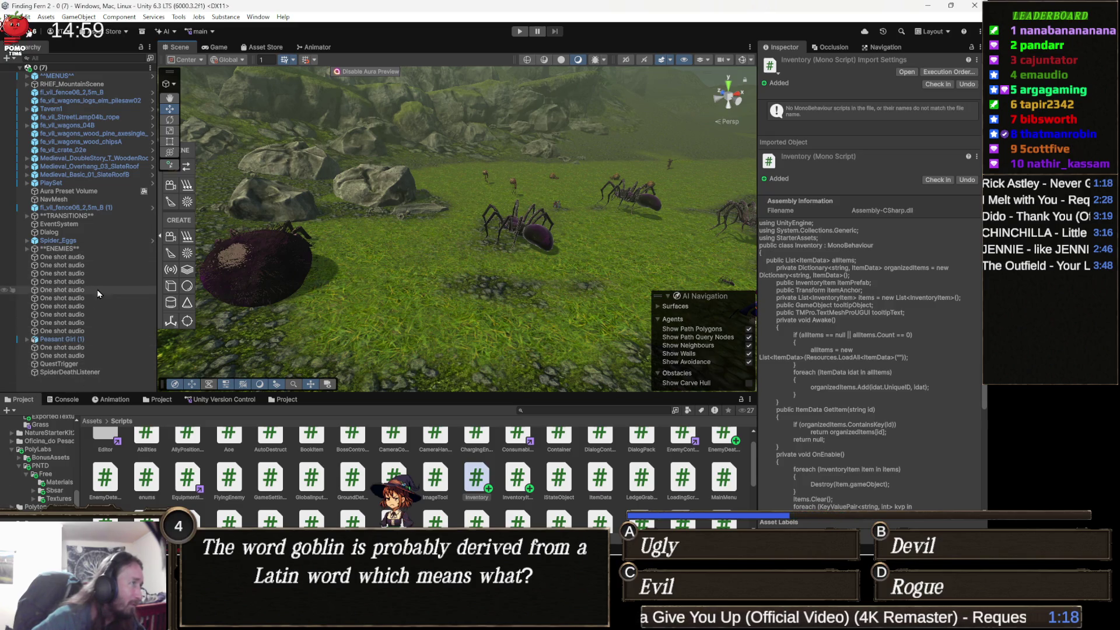
{"action": "left_click", "coordinate": [89, 248]}
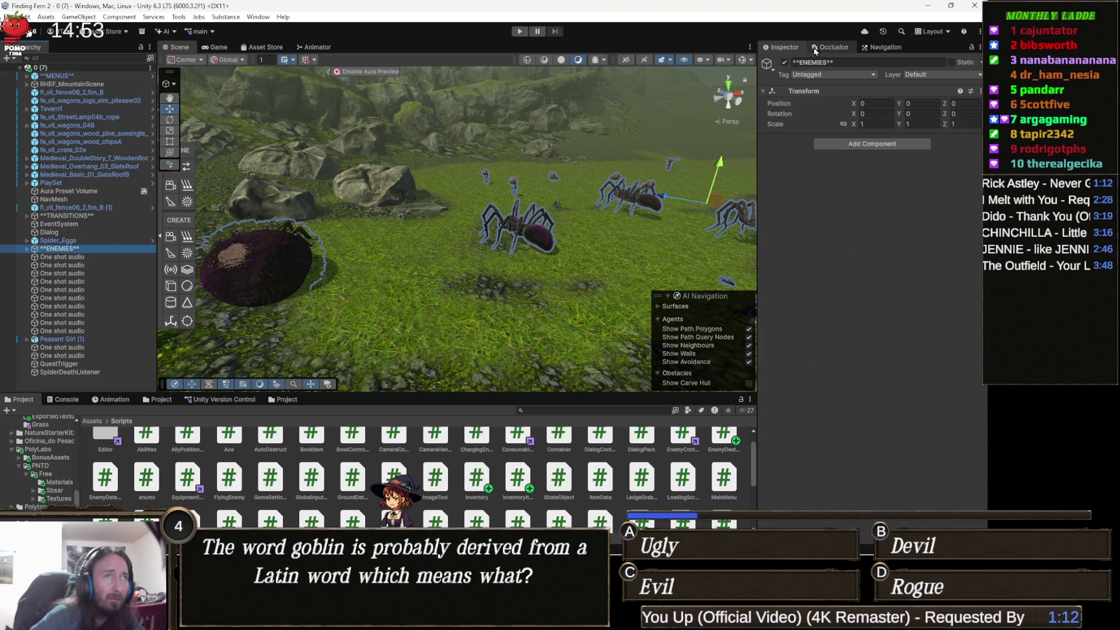
Deactivate ENEMIES, select the InventoryItem script, and check memory in Task Manager.
{"action": "left_click", "coordinate": [784, 63]}
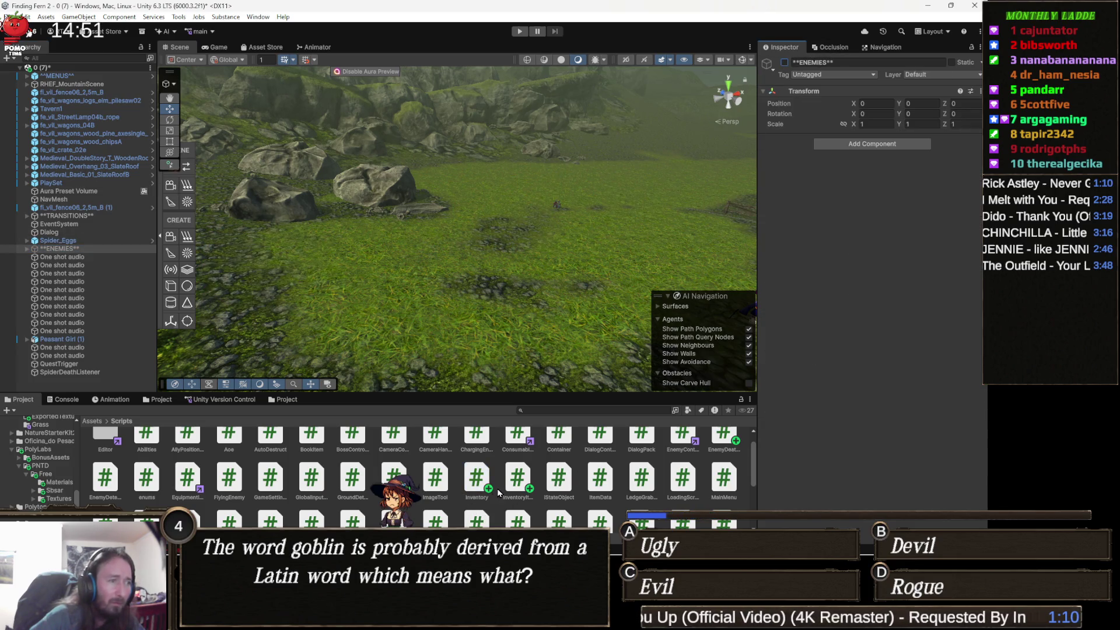
{"action": "left_click", "coordinate": [517, 477]}
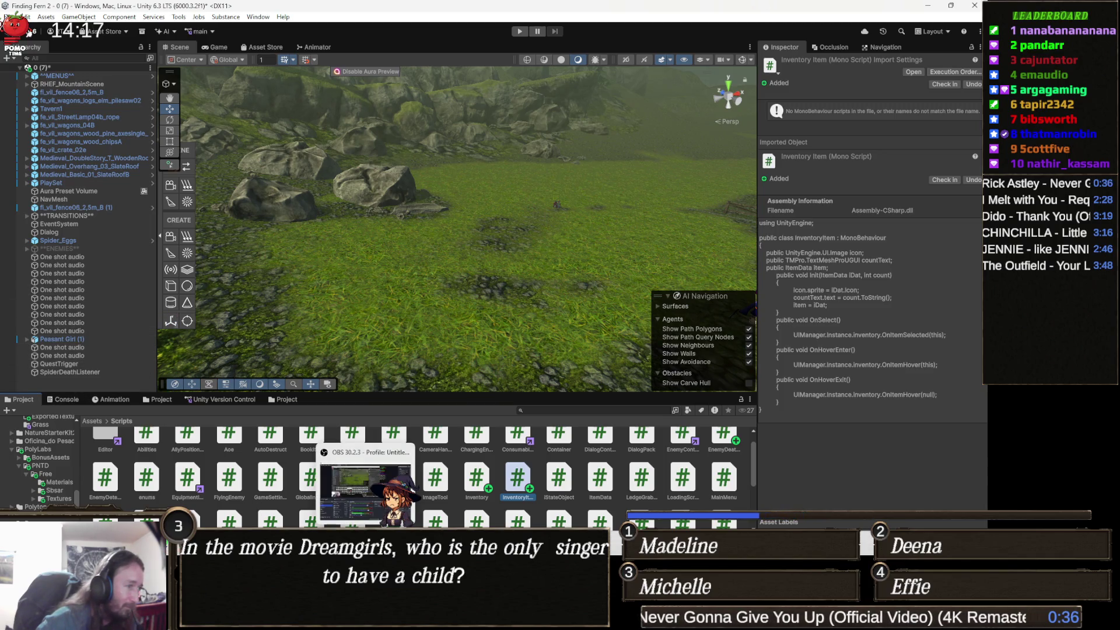
{"action": "left_click", "coordinate": [343, 618]}
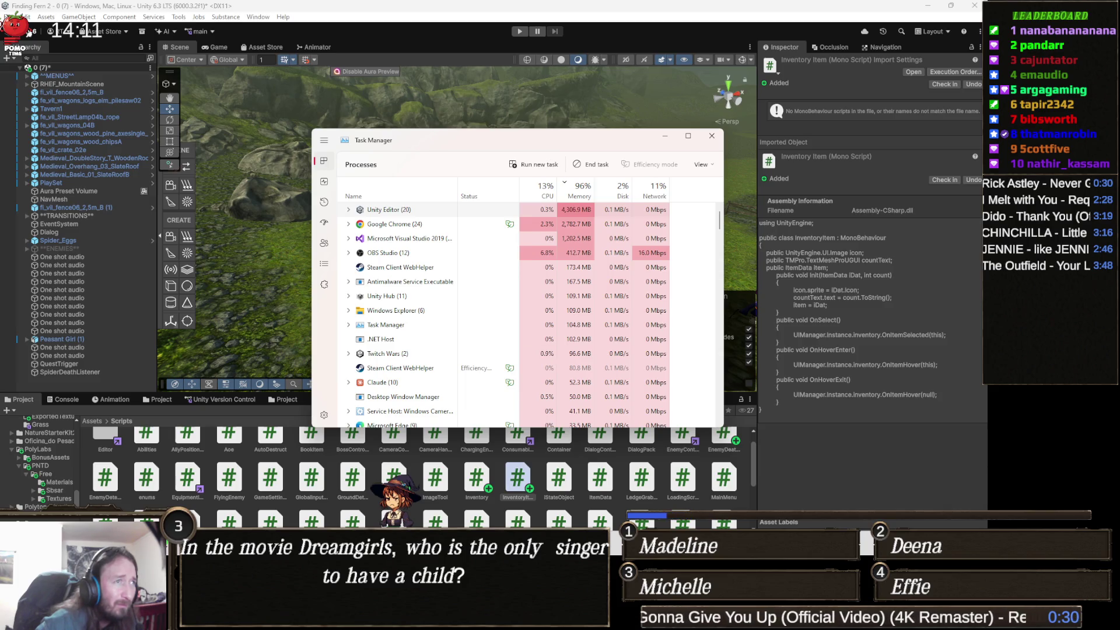
{"action": "left_click", "coordinate": [665, 136]}
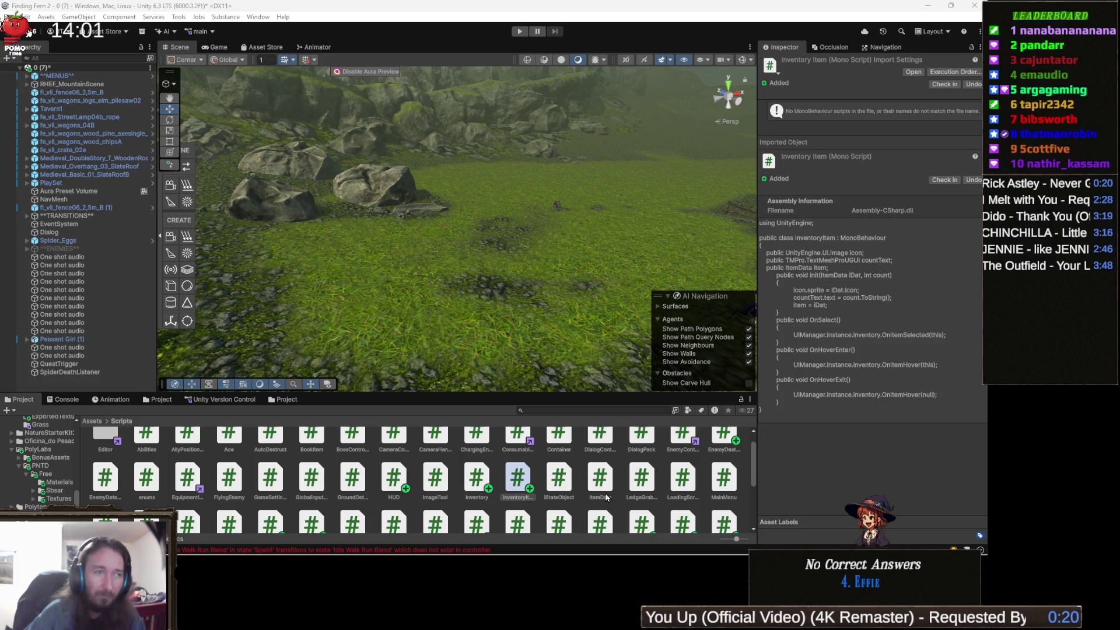
{"action": "mouse_move", "coordinate": [460, 556]}
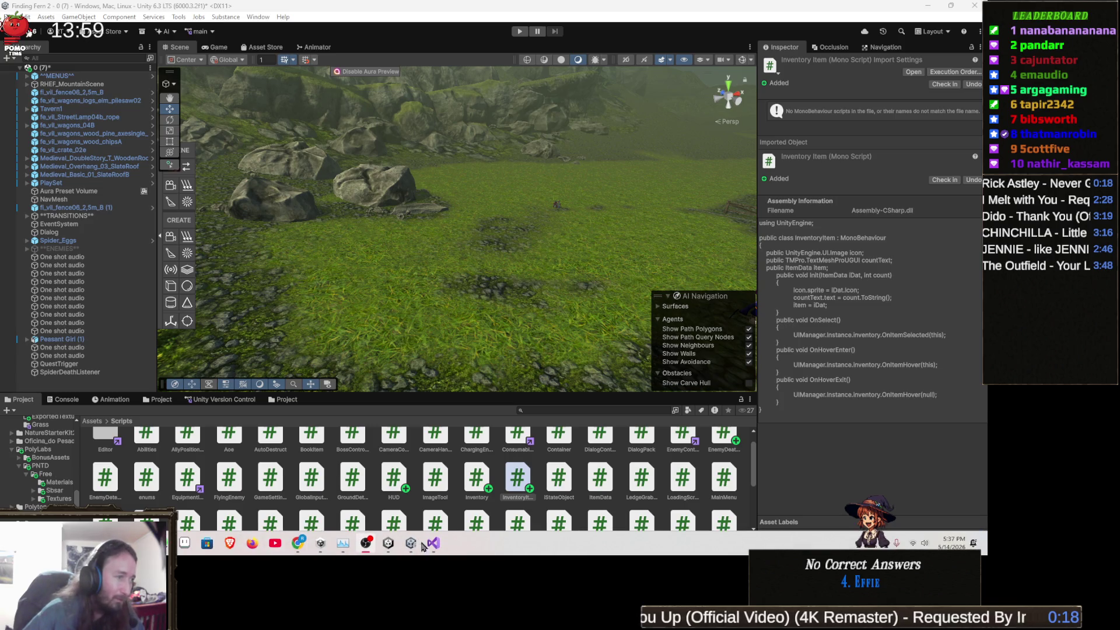
{"action": "left_click", "coordinate": [434, 551]}
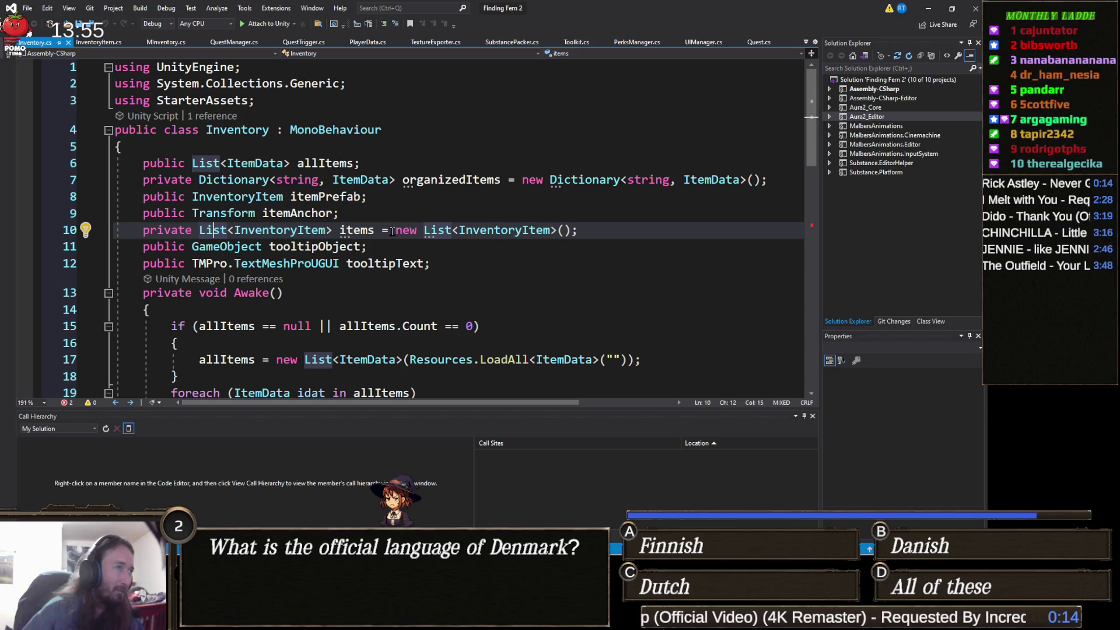
Review the itemAnchor, items and tooltipObject declarations on lines 9–11 of Inventory.cs.
{"action": "left_click", "coordinate": [369, 231]}
{"action": "left_click", "coordinate": [395, 251]}
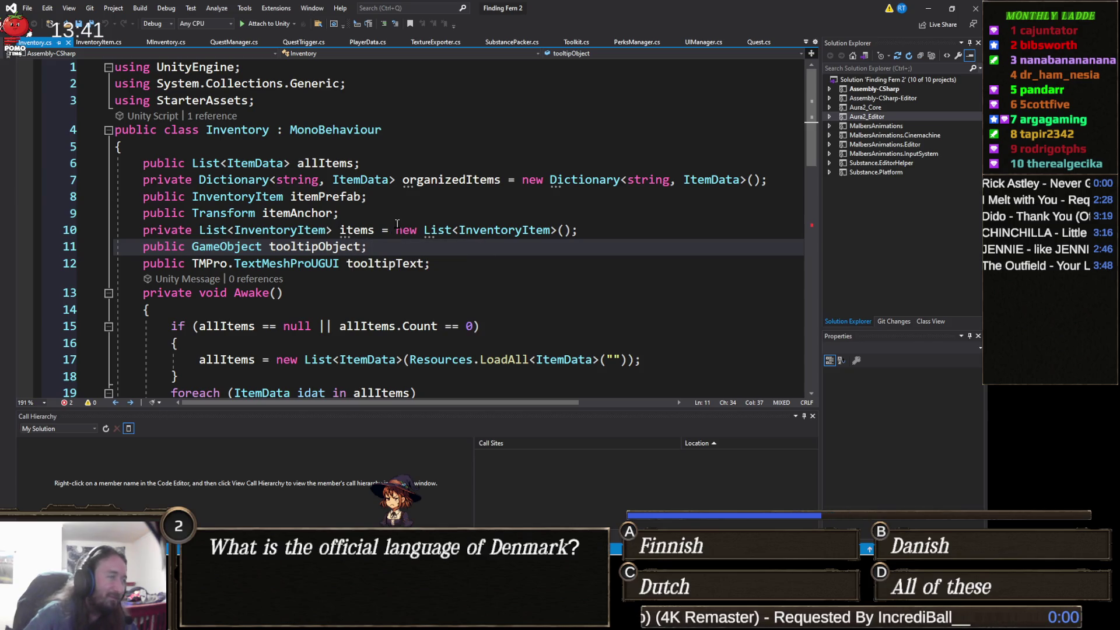
{"action": "left_click", "coordinate": [372, 214]}
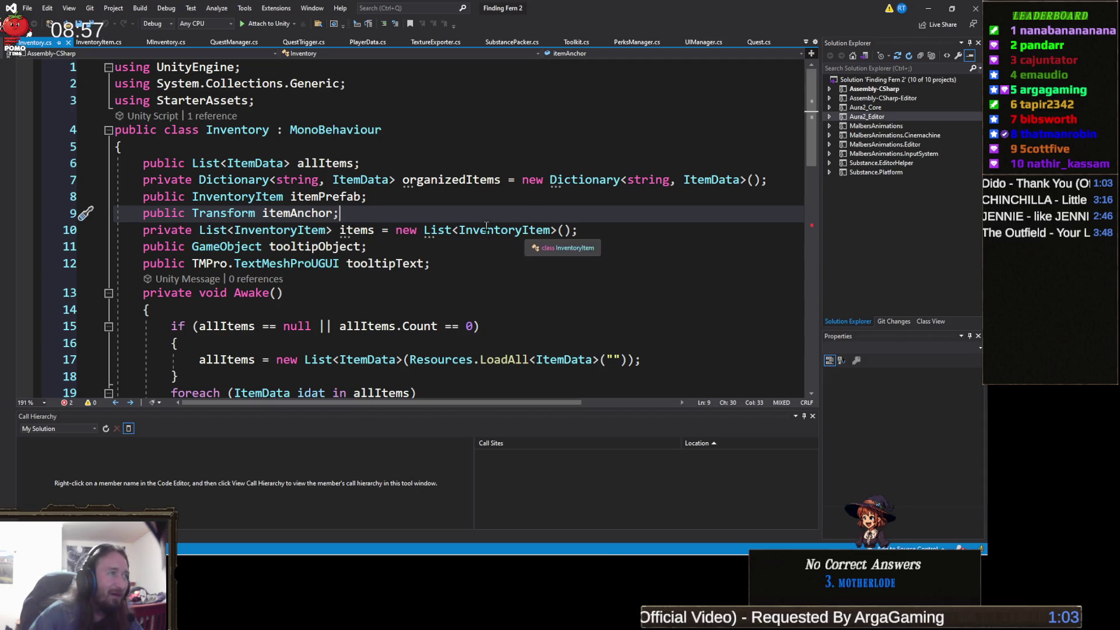
{"action": "left_click", "coordinate": [380, 196]}
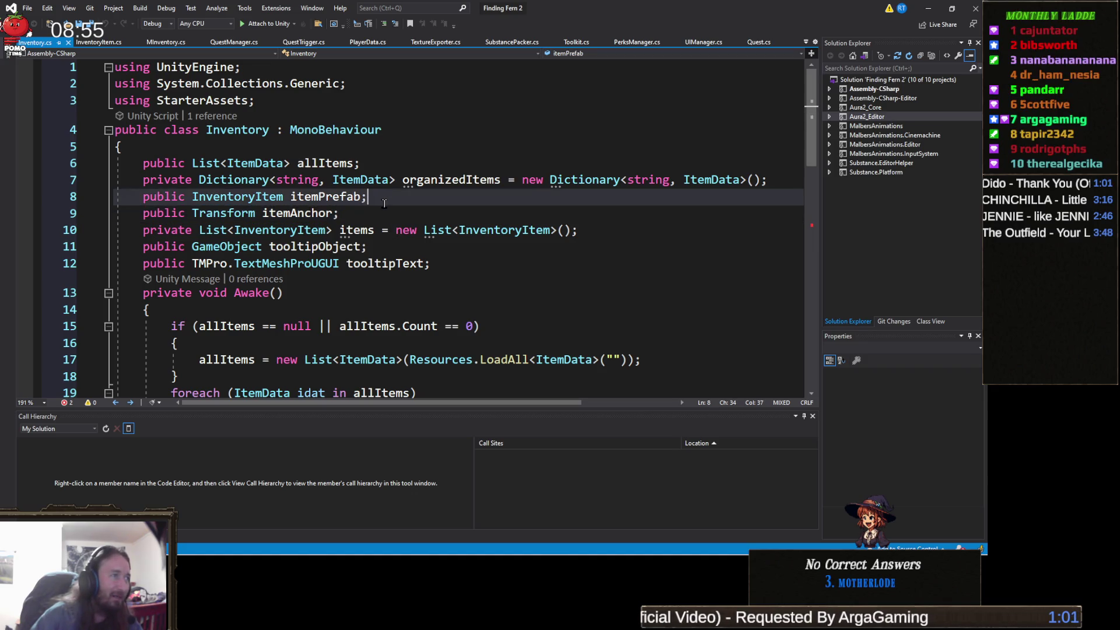
{"action": "left_click", "coordinate": [351, 213]}
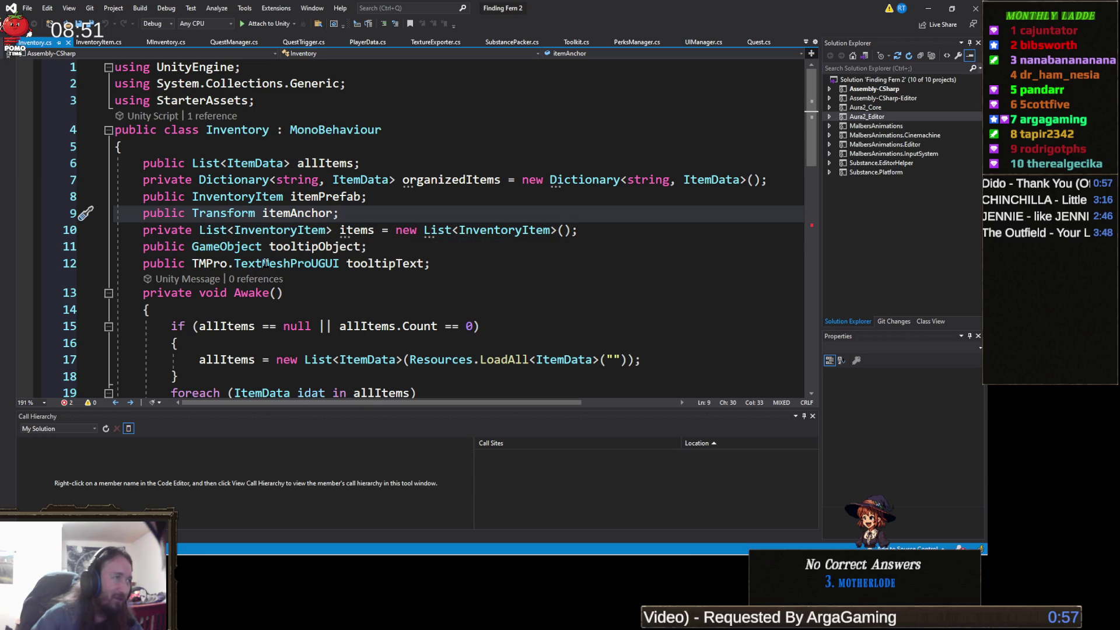
{"action": "left_click", "coordinate": [383, 249]}
{"action": "scroll", "coordinate": [383, 250], "scroll_direction": "down", "scroll_amount": 2}
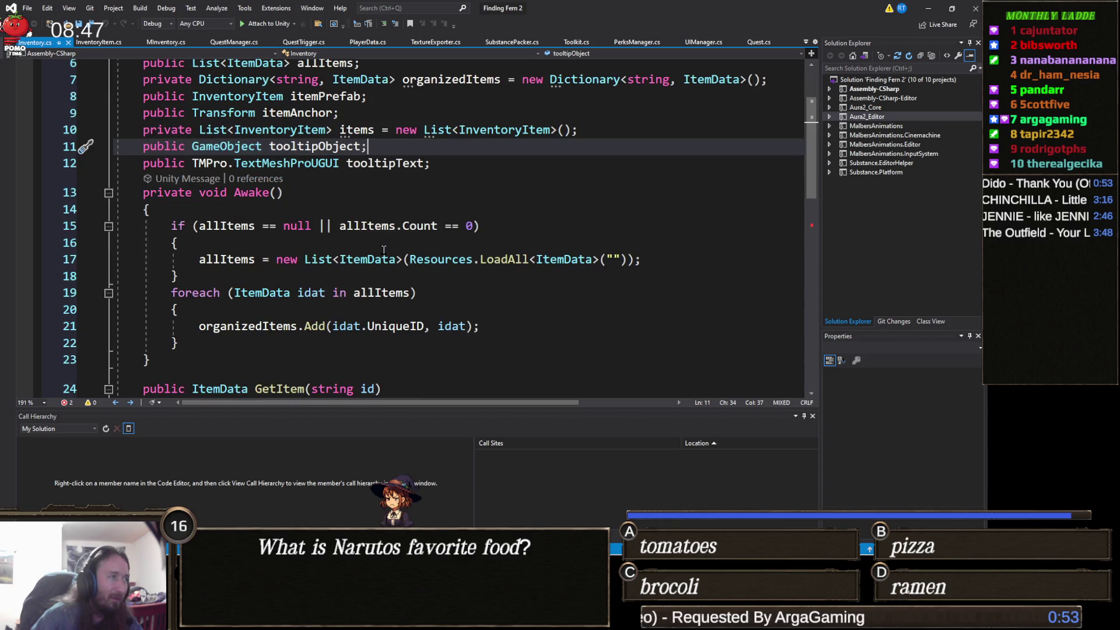
{"action": "left_click", "coordinate": [301, 192]}
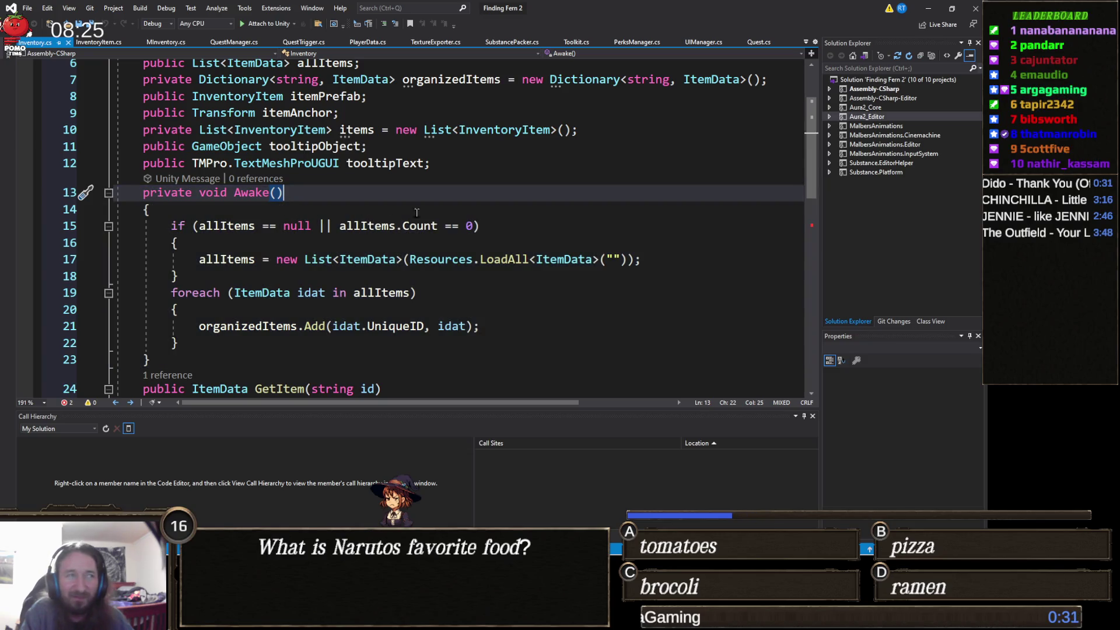
{"action": "left_click", "coordinate": [477, 168]}
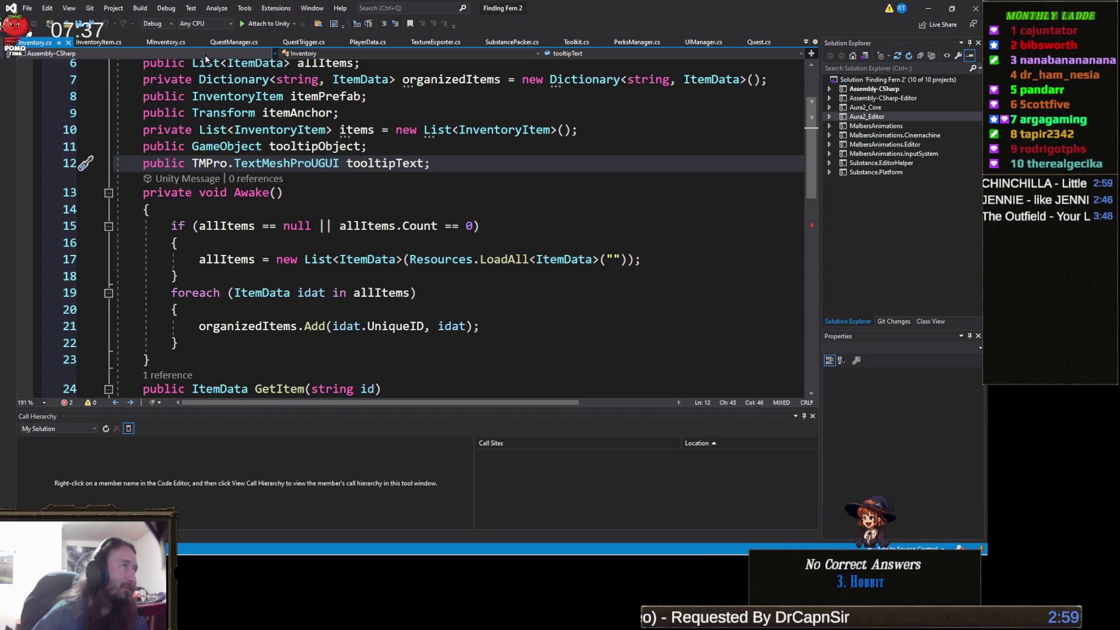
{"action": "left_click", "coordinate": [110, 39]}
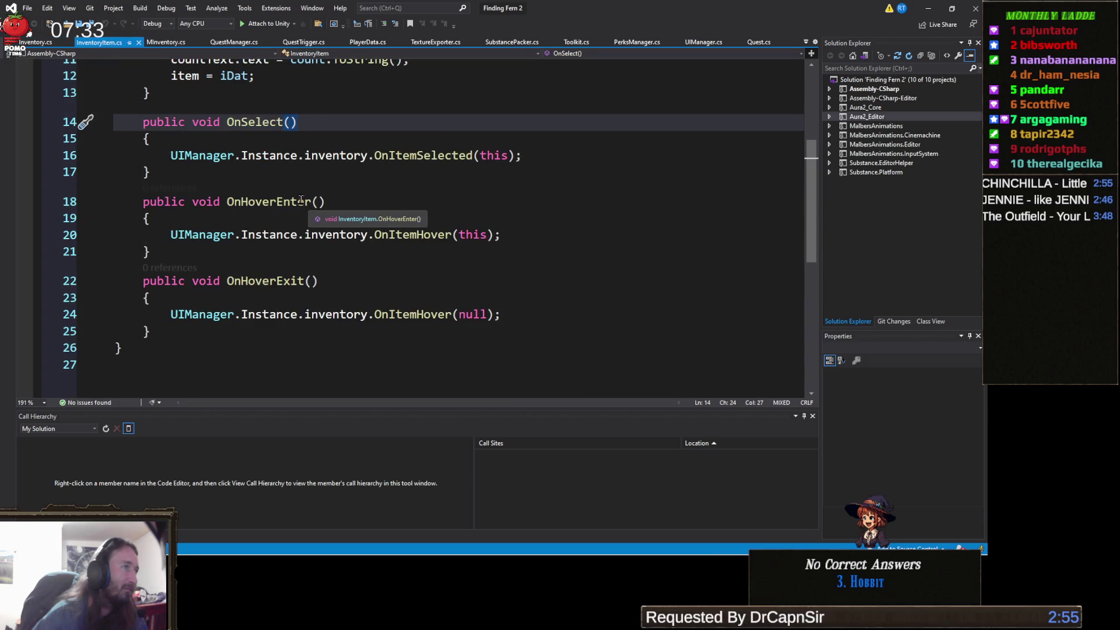
{"action": "scroll", "coordinate": [308, 208], "scroll_direction": "up", "scroll_amount": 3}
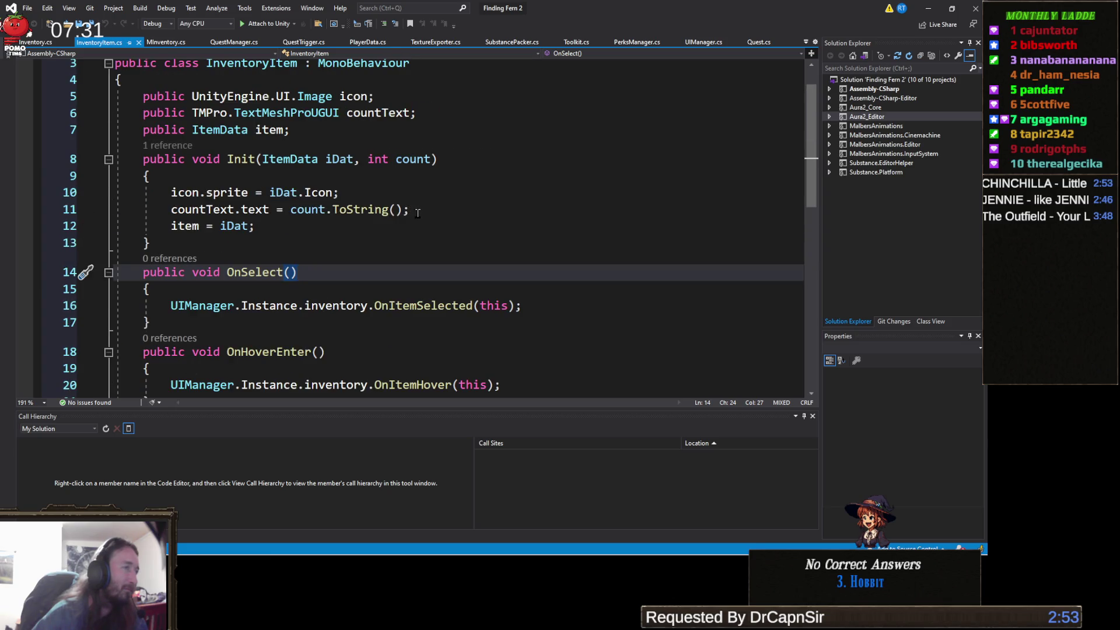
{"action": "scroll", "coordinate": [417, 205], "scroll_direction": "up", "scroll_amount": 1}
{"action": "scroll", "coordinate": [416, 203], "scroll_direction": "down", "scroll_amount": 2}
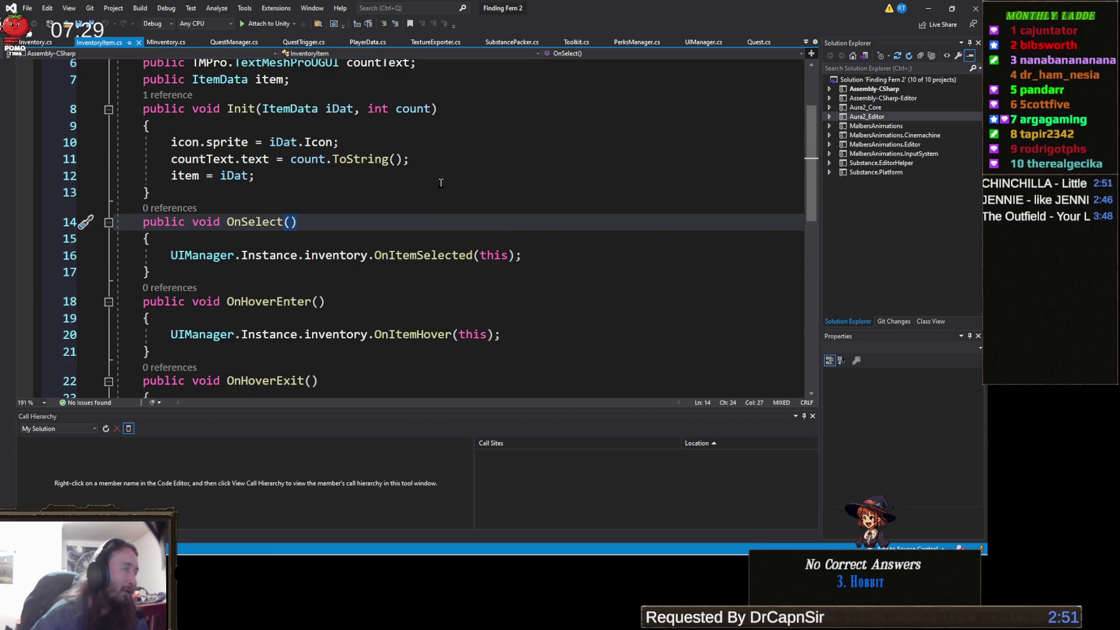
{"action": "scroll", "coordinate": [442, 183], "scroll_direction": "down", "scroll_amount": 2}
{"action": "scroll", "coordinate": [452, 204], "scroll_direction": "up", "scroll_amount": 4}
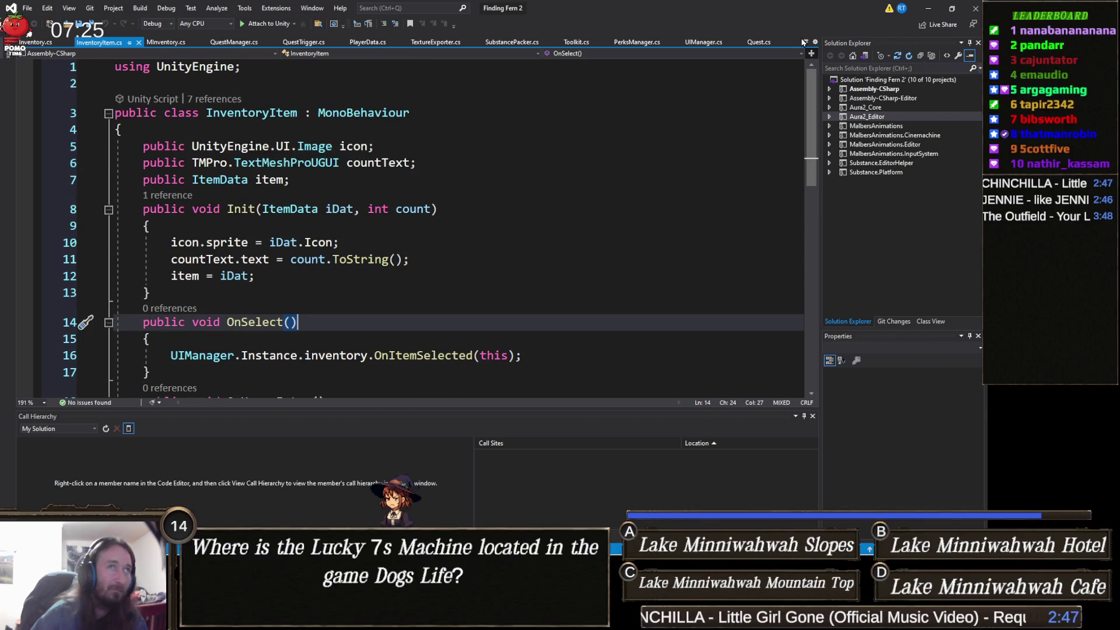
{"action": "left_click", "coordinate": [919, 9]}
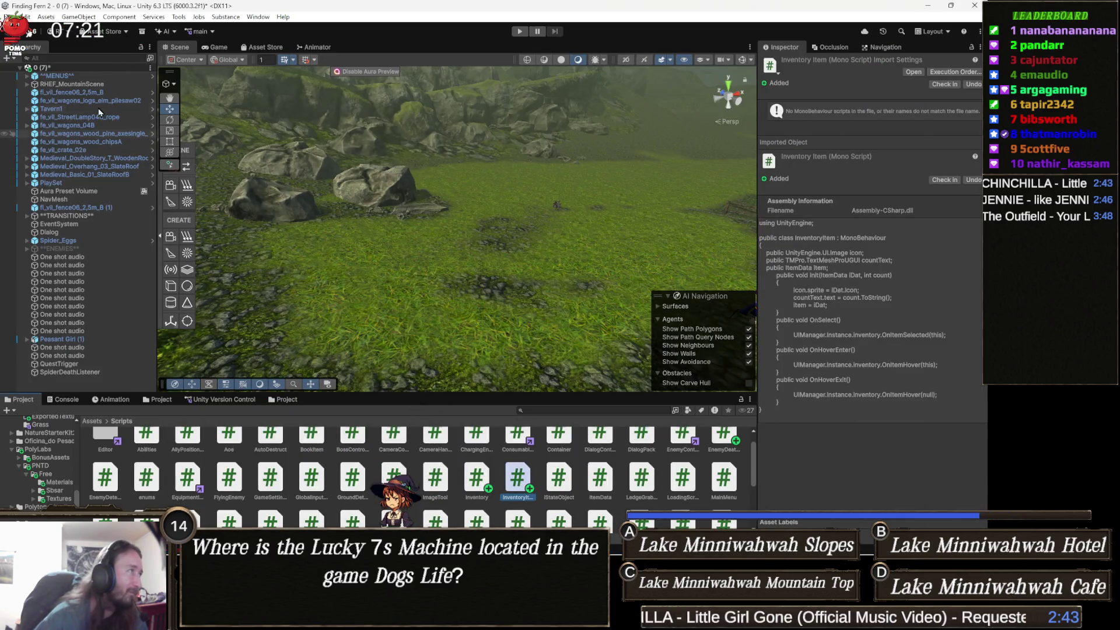
Expand ^^MENUS^^ in the Hierarchy and inspect the UIManager and PauseMenu objects.
{"action": "left_click", "coordinate": [70, 76]}
{"action": "key", "text": "Right"}
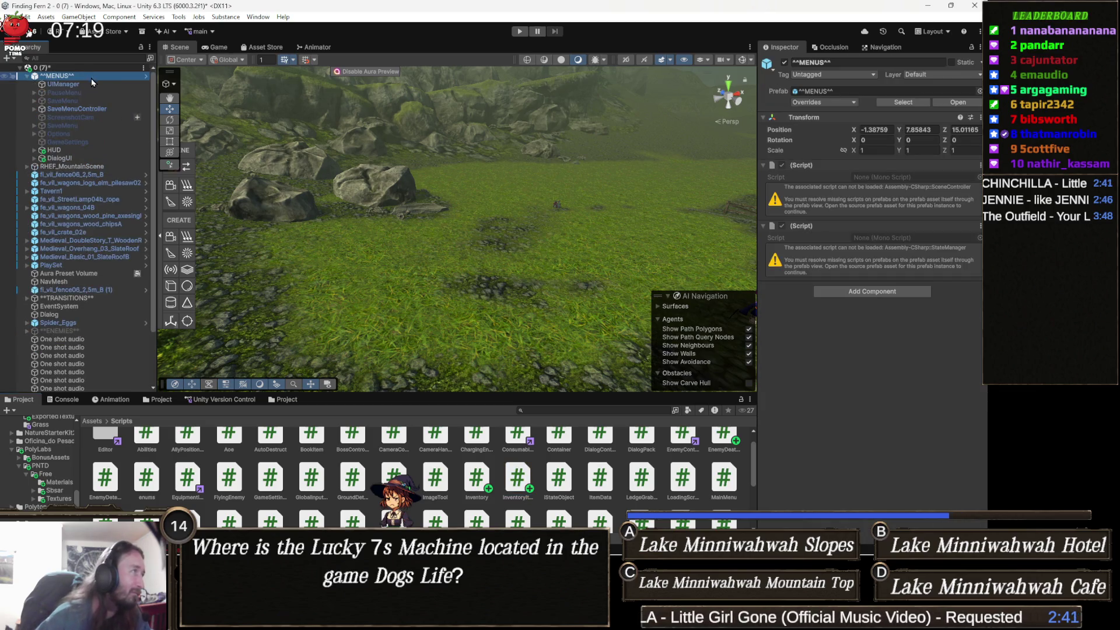
{"action": "left_click", "coordinate": [90, 85]}
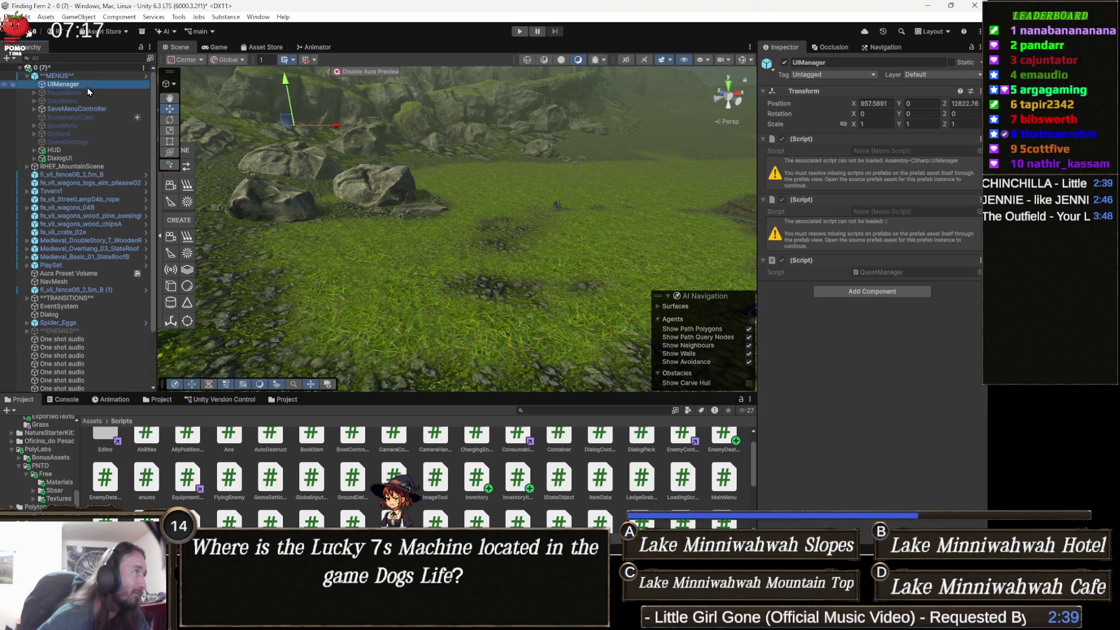
{"action": "left_click", "coordinate": [89, 92]}
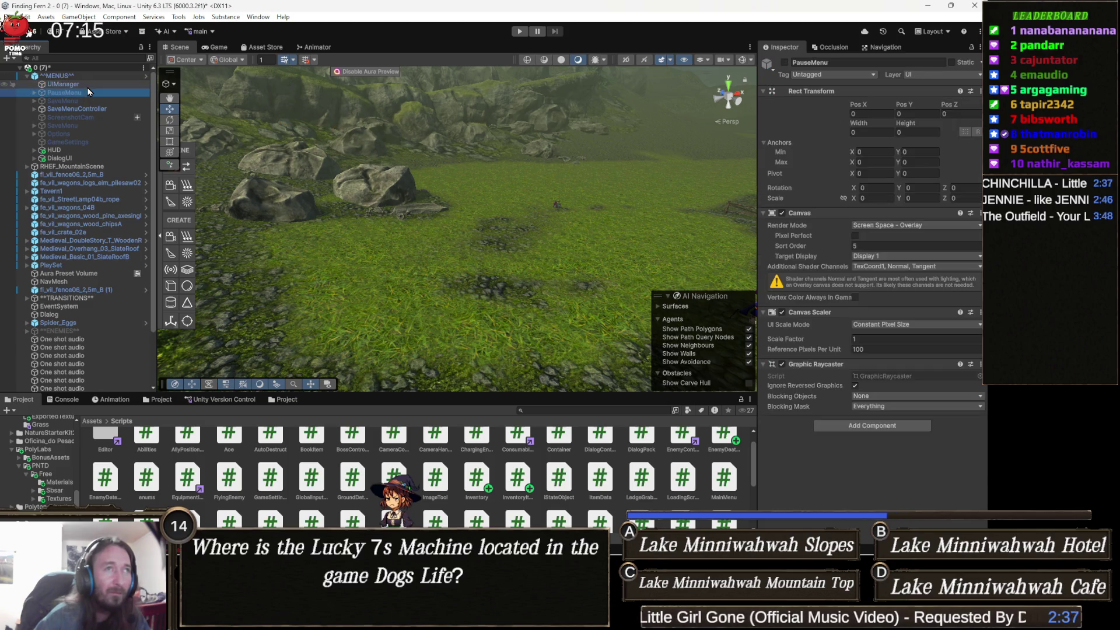
Toggle the PauseMenu and SaveMenu active states back and forth, leaving SaveMenu active.
{"action": "key", "text": "alt+shift+a"}
{"action": "key", "text": "Down"}
{"action": "key", "text": "alt+shift+a"}
{"action": "key", "text": "alt+shift+a"}
{"action": "key", "text": "Up"}
{"action": "key", "text": "alt+shift+a"}
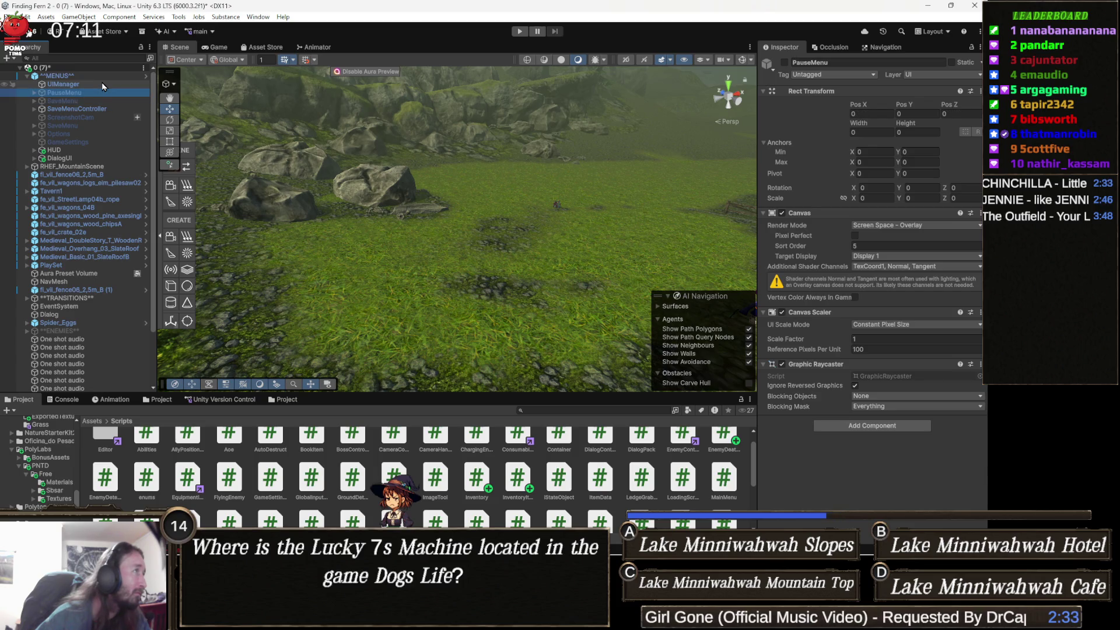
{"action": "key", "text": "alt+shift+a"}
{"action": "key", "text": "Down"}
{"action": "key", "text": "alt+shift+a"}
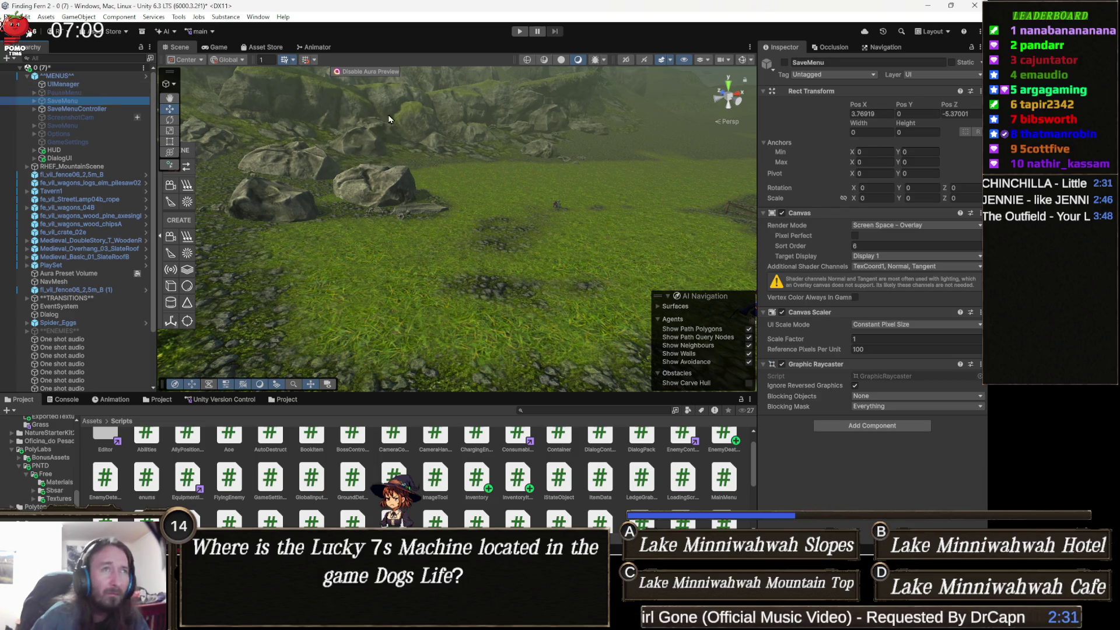
{"action": "key", "text": "Up"}
{"action": "key", "text": "Up"}
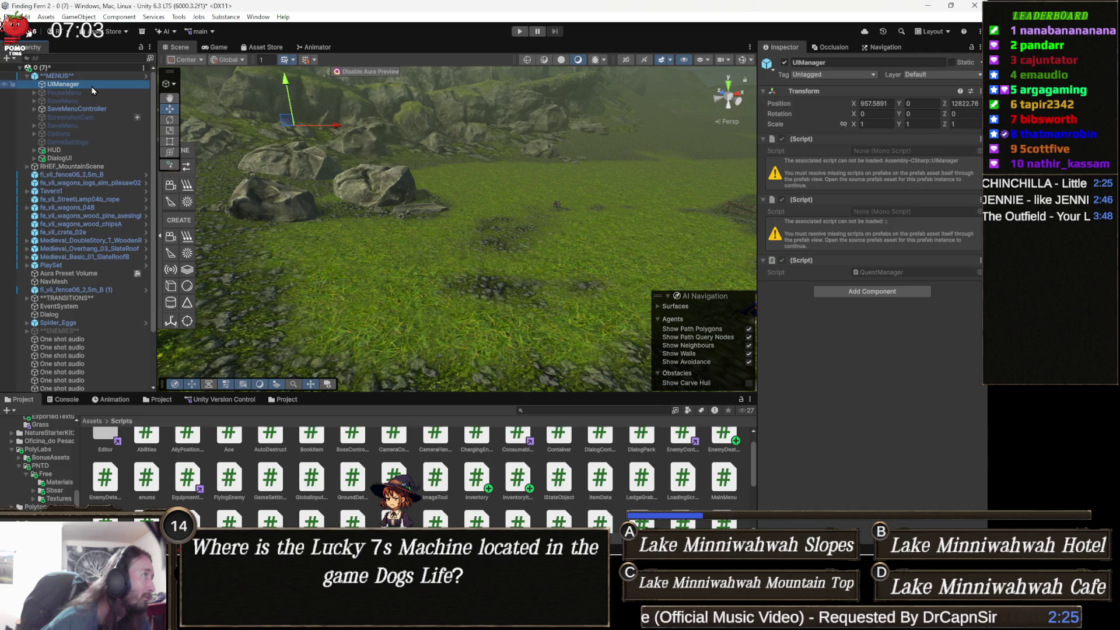
Inspect the SaveMenu, Options, ScreenshotCam and SaveMenuController objects, then reselect UIManager.
{"action": "left_click", "coordinate": [87, 123]}
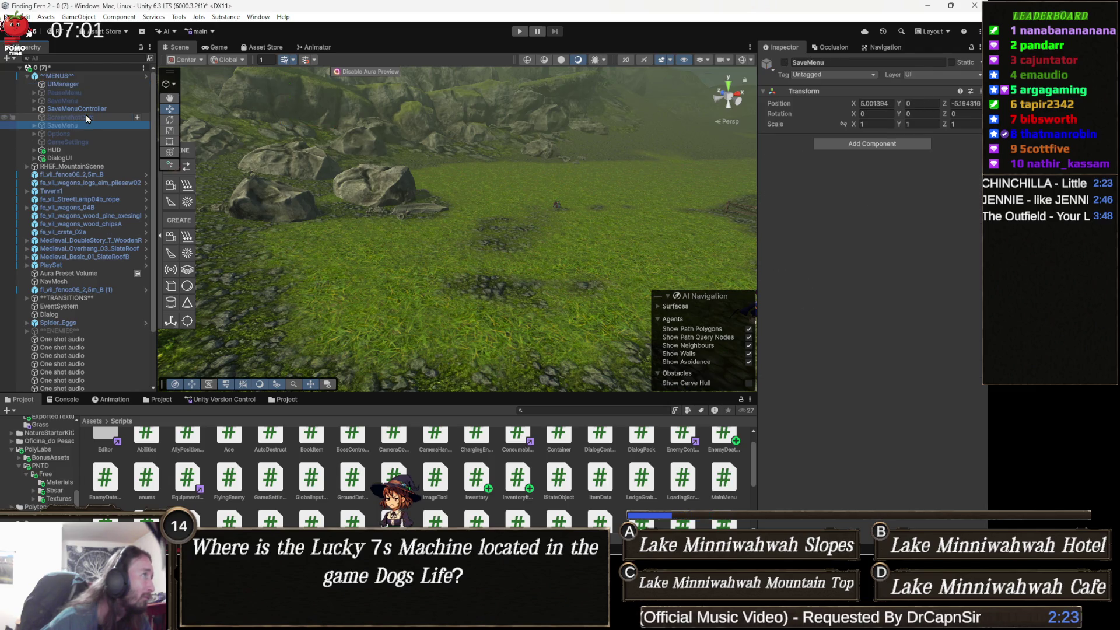
{"action": "key", "text": "Down"}
{"action": "left_click", "coordinate": [87, 118]}
{"action": "left_click", "coordinate": [85, 109]}
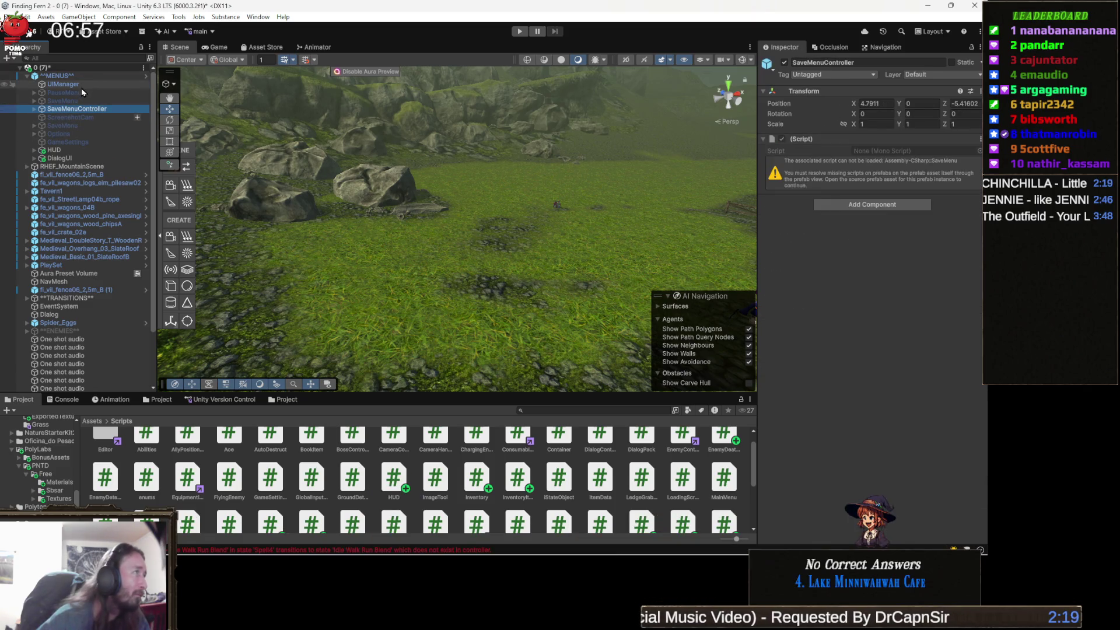
{"action": "left_click", "coordinate": [82, 86]}
Create an empty object named 'Inventory' under UIManager and place it below PauseMenu.
{"action": "right_click", "coordinate": [80, 87]}
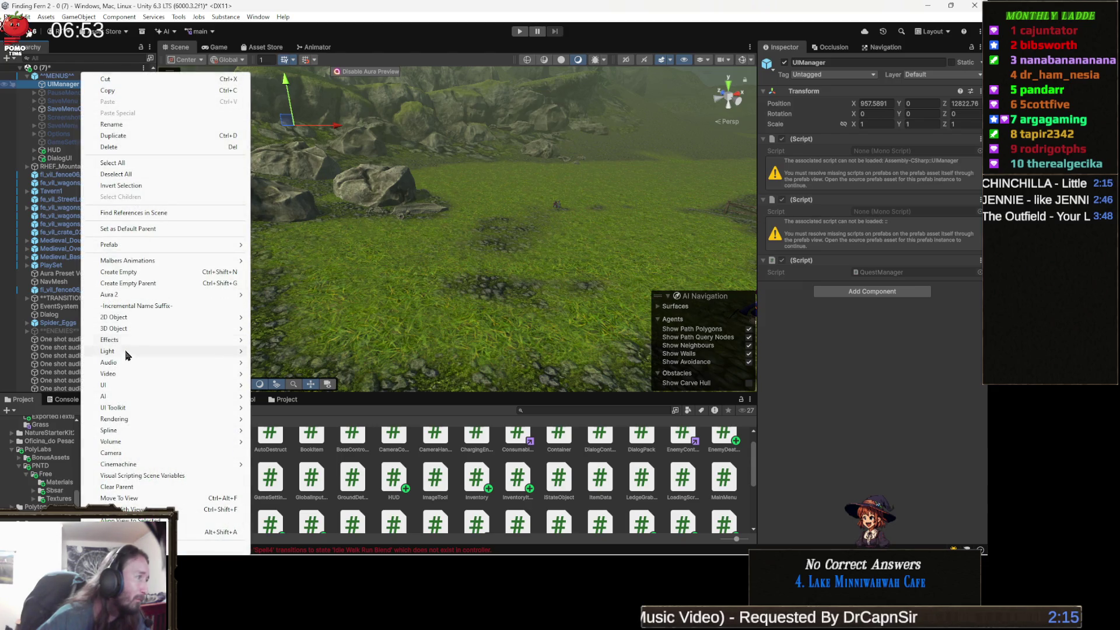
{"action": "mouse_move", "coordinate": [115, 387]}
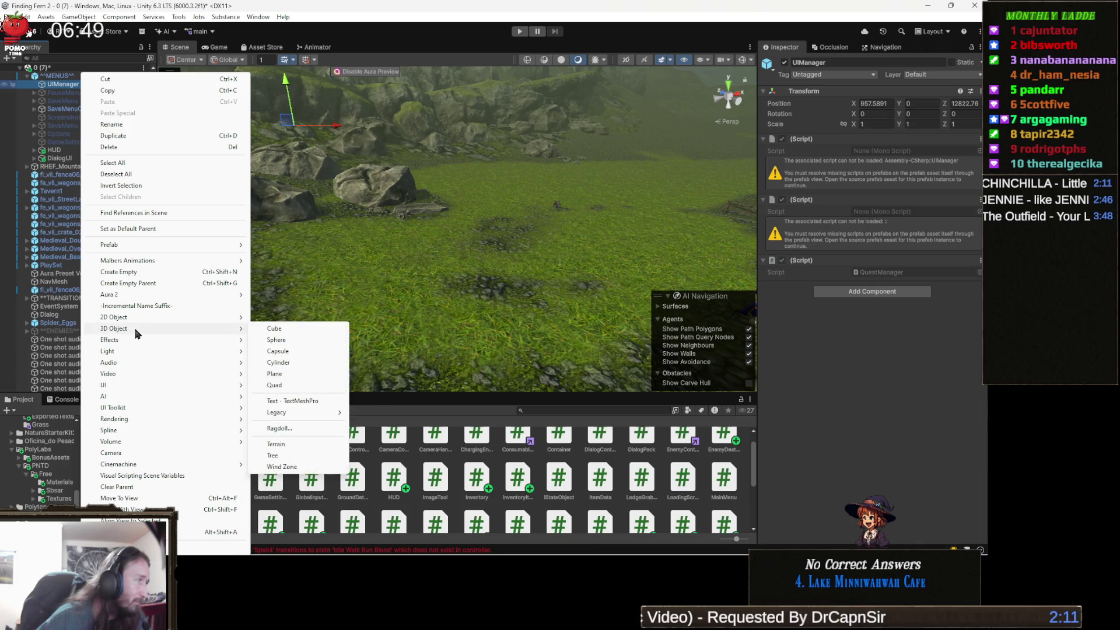
{"action": "left_click", "coordinate": [146, 273]}
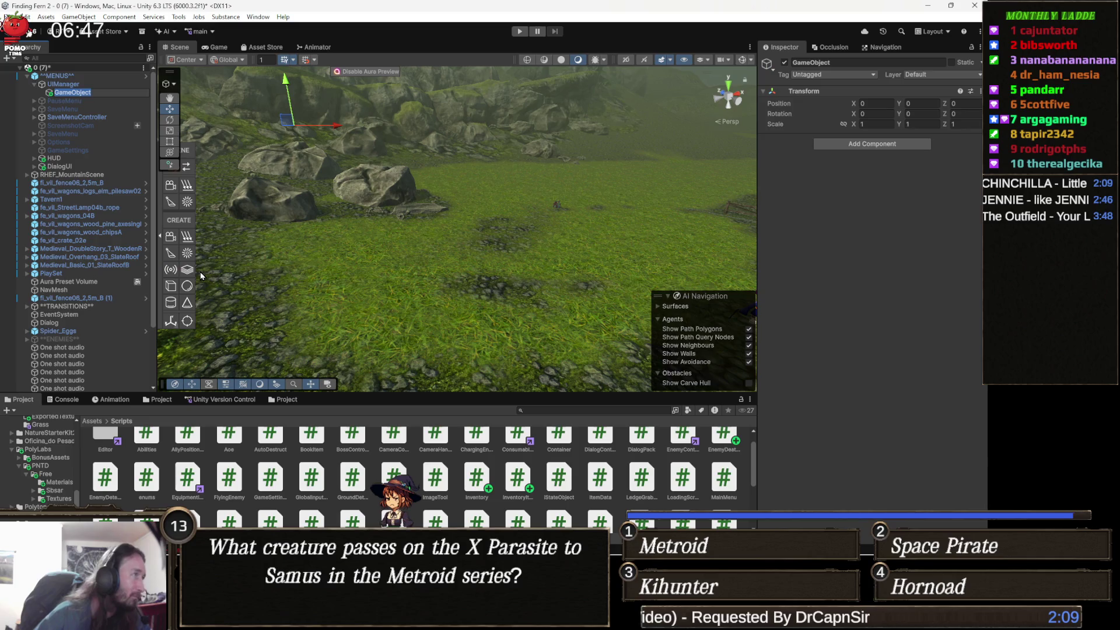
{"action": "type", "text": "Inve"}
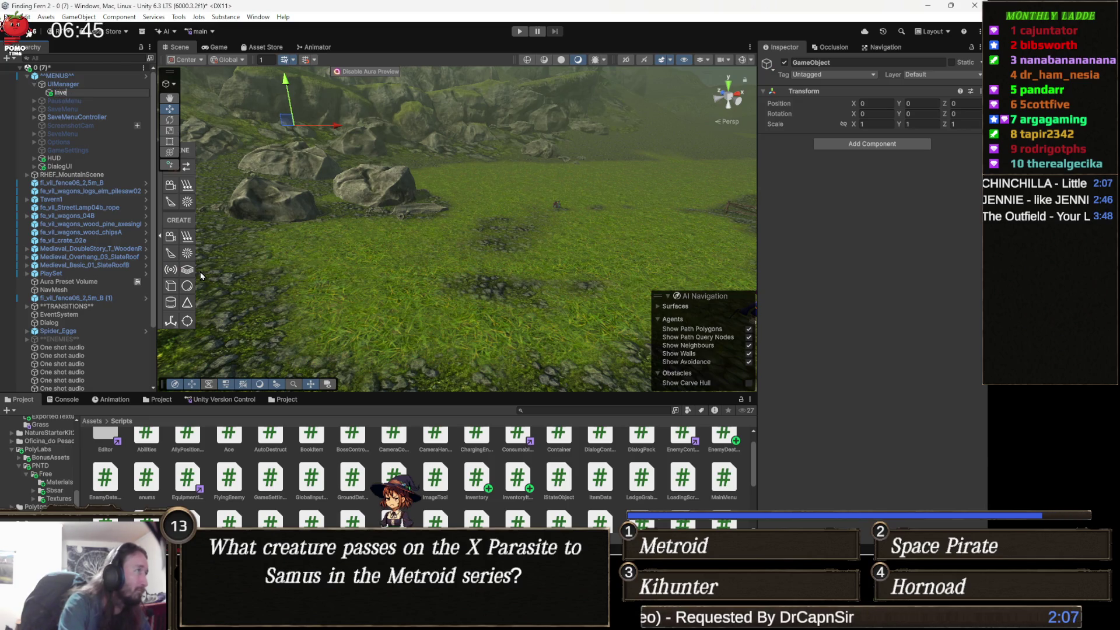
{"action": "type", "text": "ntory"}
{"action": "key", "text": "Return"}
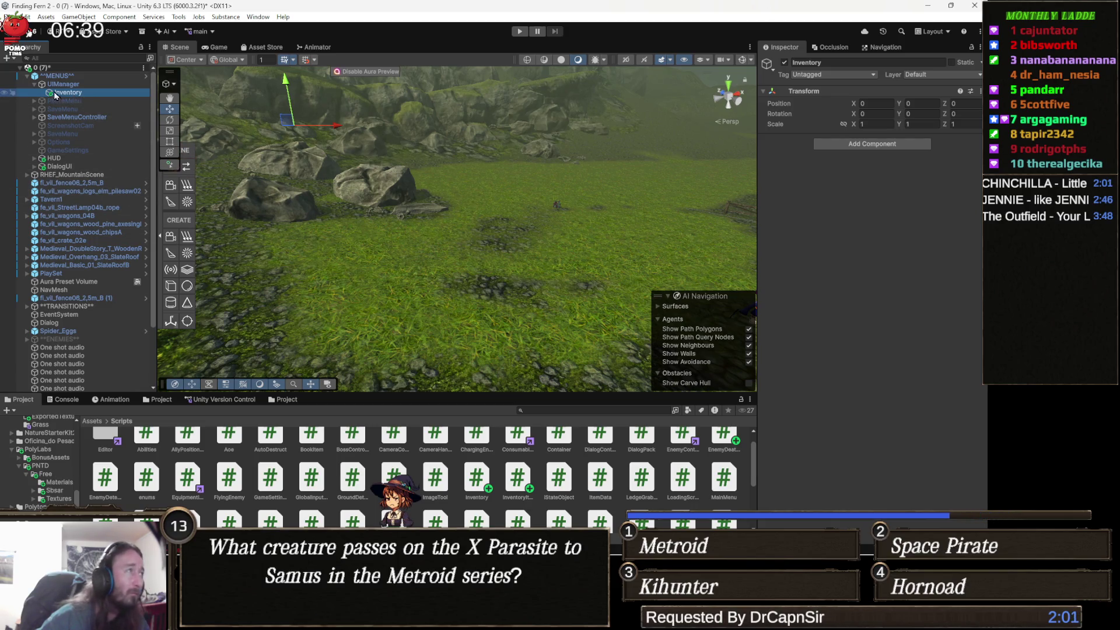
{"action": "left_click_drag", "start_coordinate": [78, 91], "coordinate": [91, 104]}
Frame Inventory in the scene with Gizmos on, then frame PauseMenu to compare.
{"action": "double_click", "coordinate": [79, 100]}
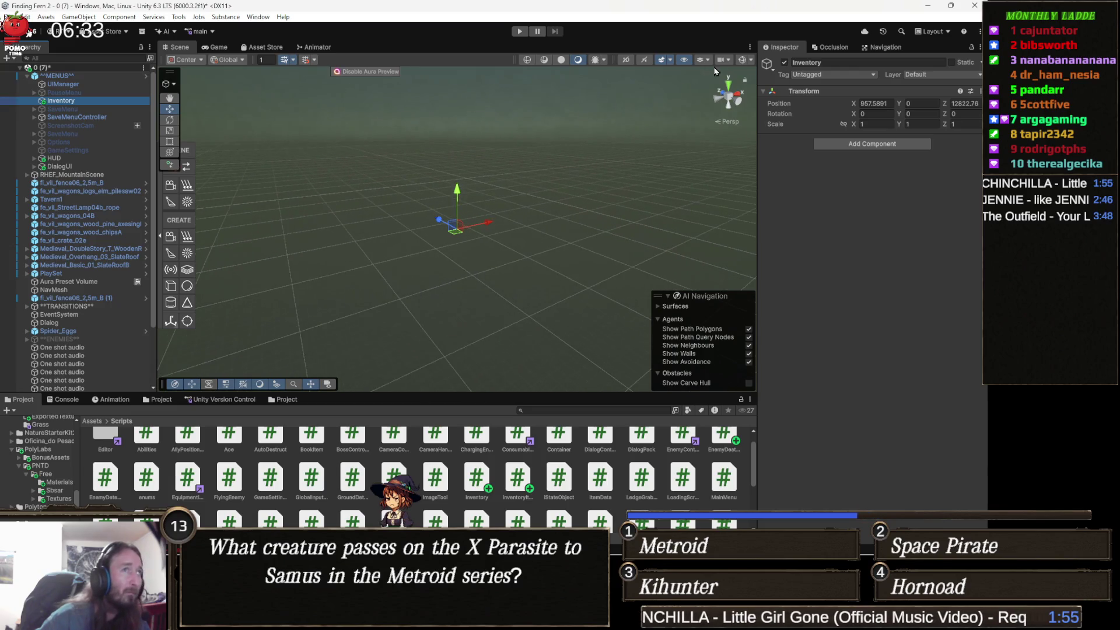
{"action": "left_click", "coordinate": [752, 64]}
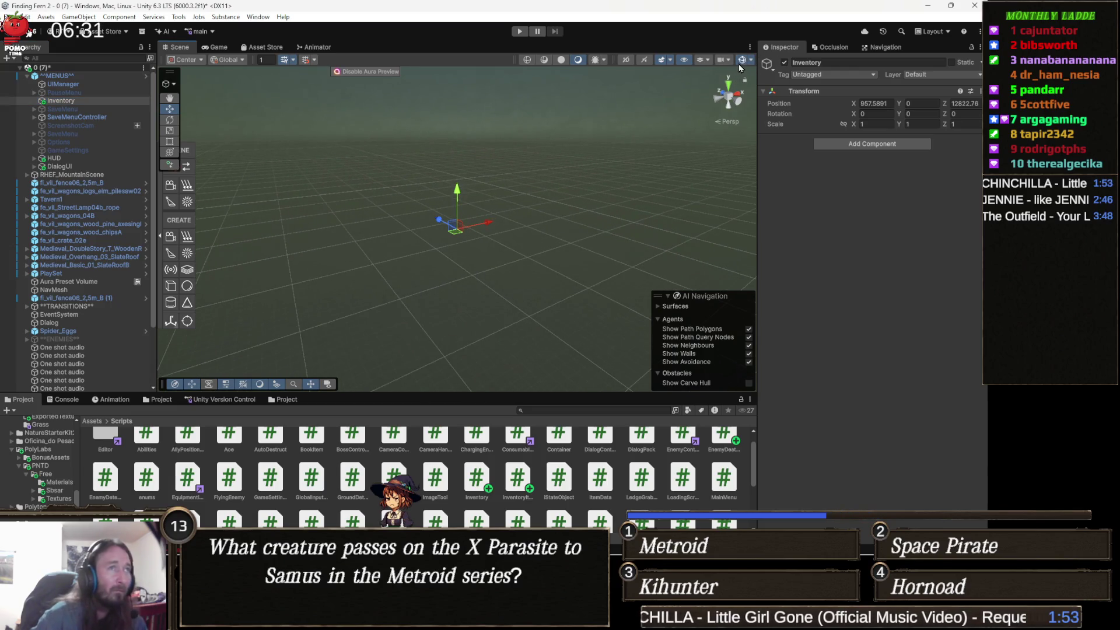
{"action": "left_click", "coordinate": [742, 60]}
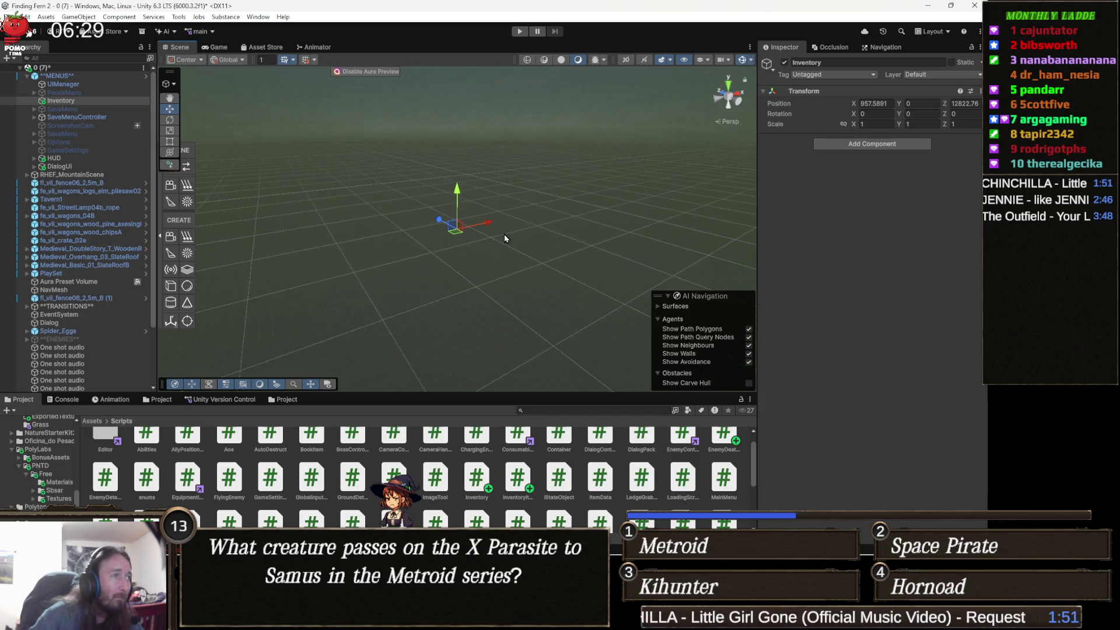
{"action": "scroll", "coordinate": [504, 221], "scroll_direction": "down", "scroll_amount": 2}
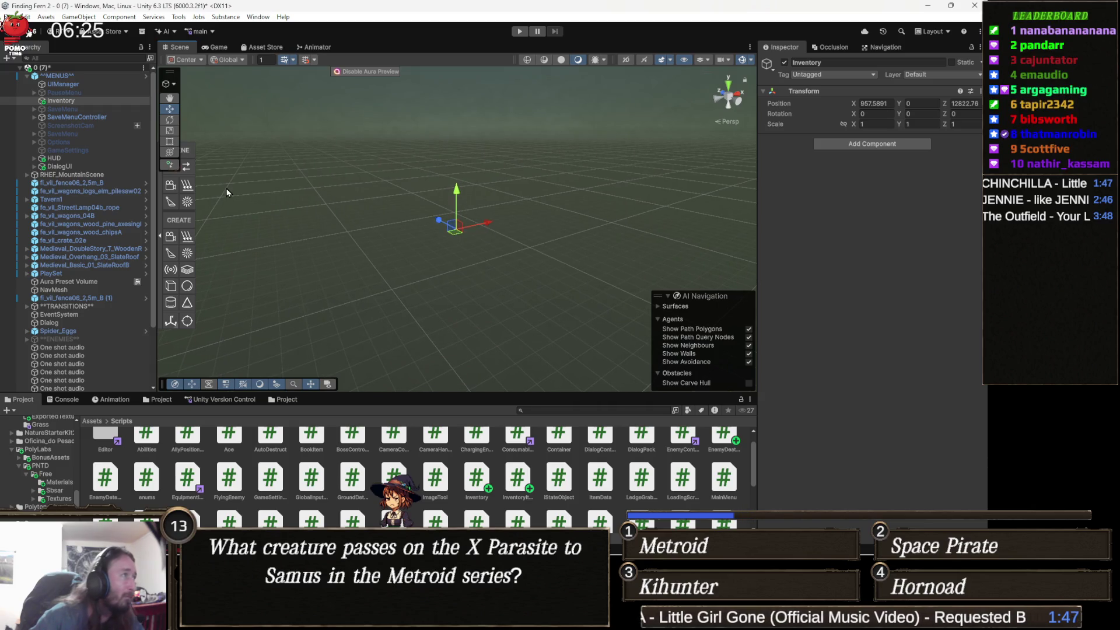
{"action": "left_click", "coordinate": [76, 93]}
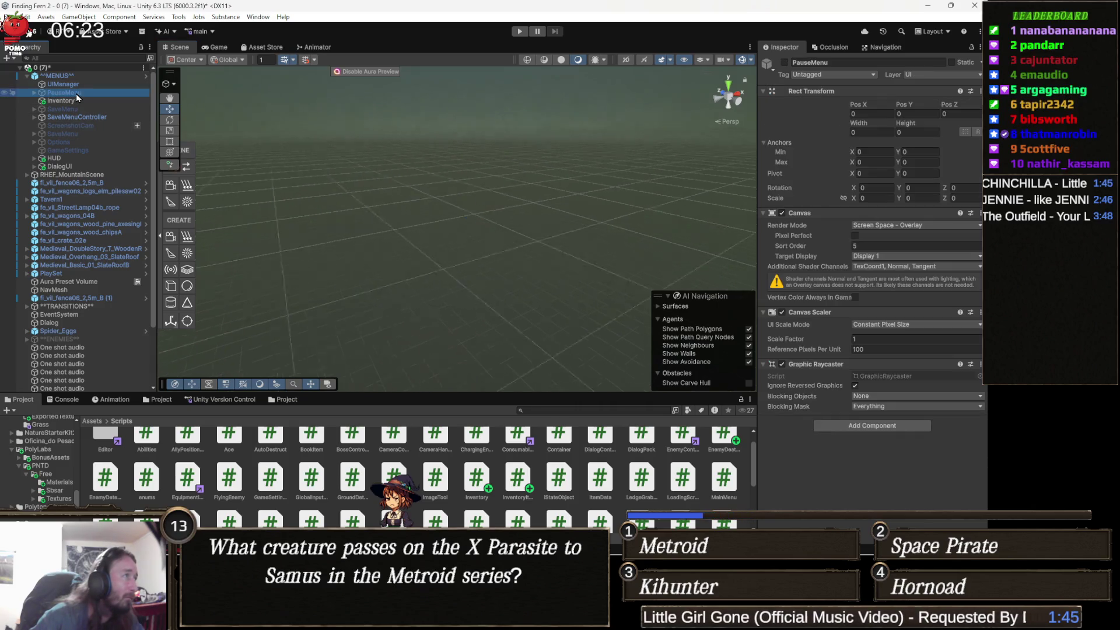
{"action": "scroll", "coordinate": [474, 185], "scroll_direction": "up", "scroll_amount": 3}
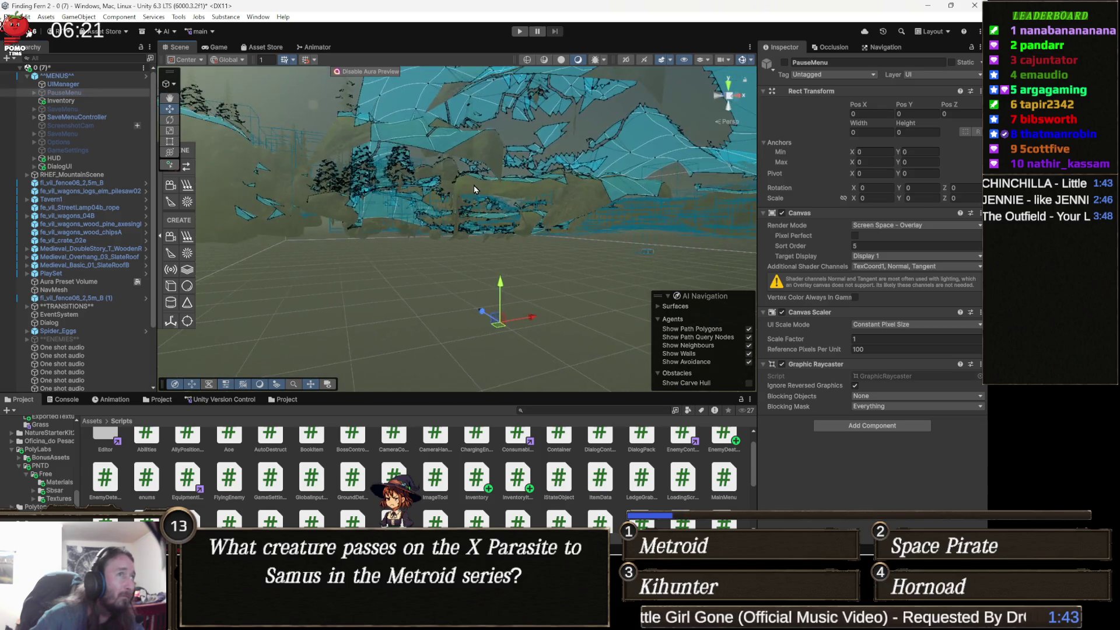
{"action": "left_click_drag", "start_coordinate": [475, 199], "coordinate": [498, 245]}
{"action": "key", "text": "f"}
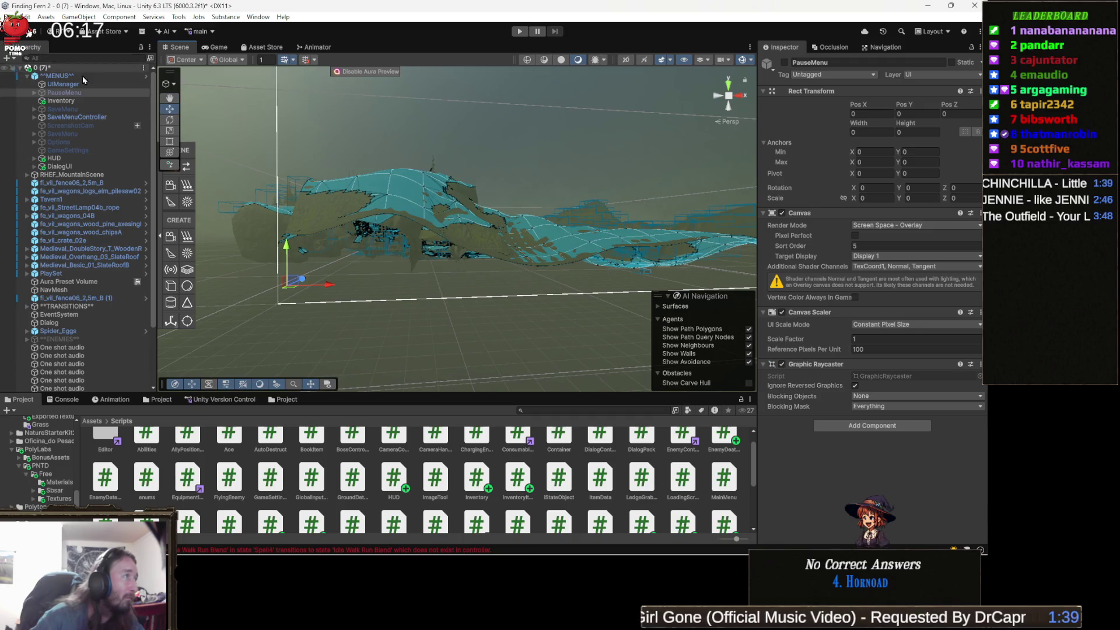
Delete the empty Inventory object.
{"action": "left_click", "coordinate": [61, 102]}
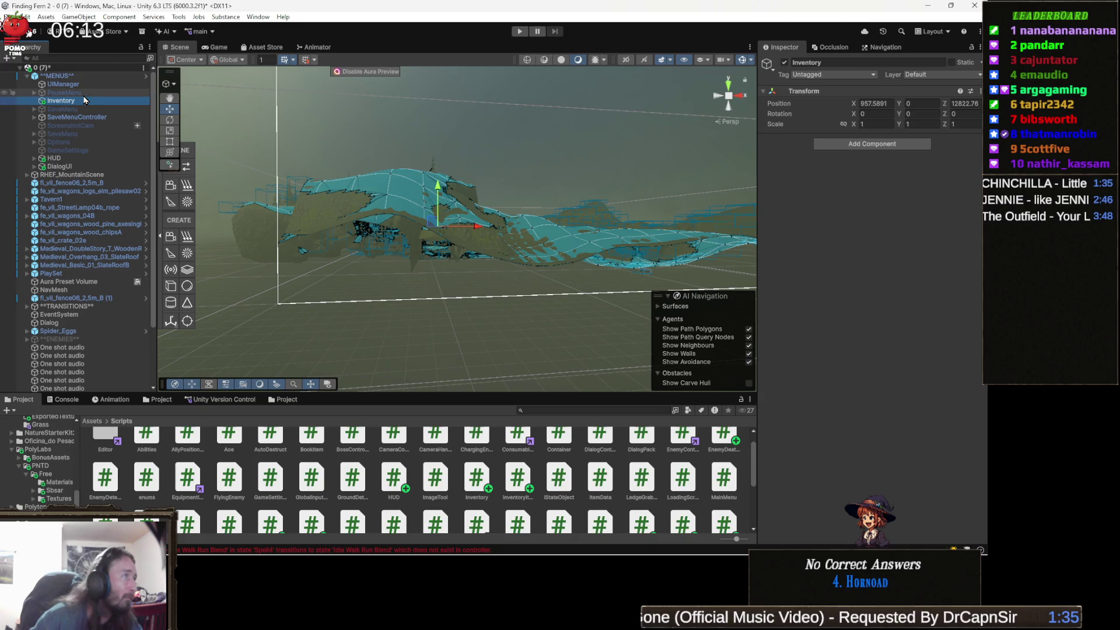
{"action": "key", "text": "Delete"}
{"action": "right_click", "coordinate": [78, 77]}
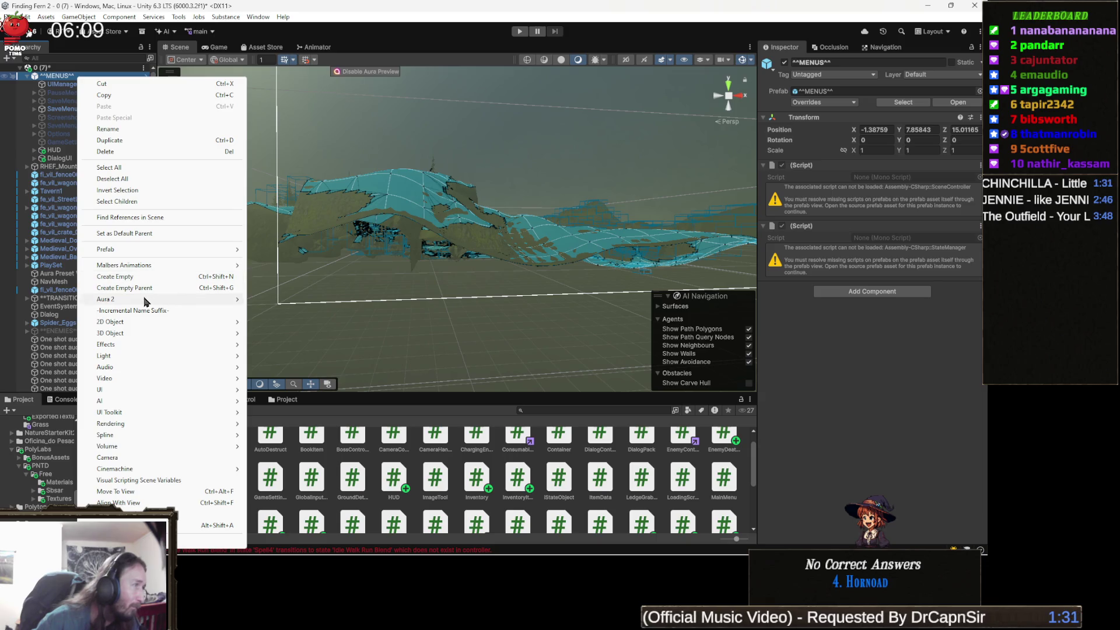
Add a UI Canvas under ^^MENUS^^ named 'Inventory' and orbit the scene to view it.
{"action": "mouse_move", "coordinate": [121, 390]}
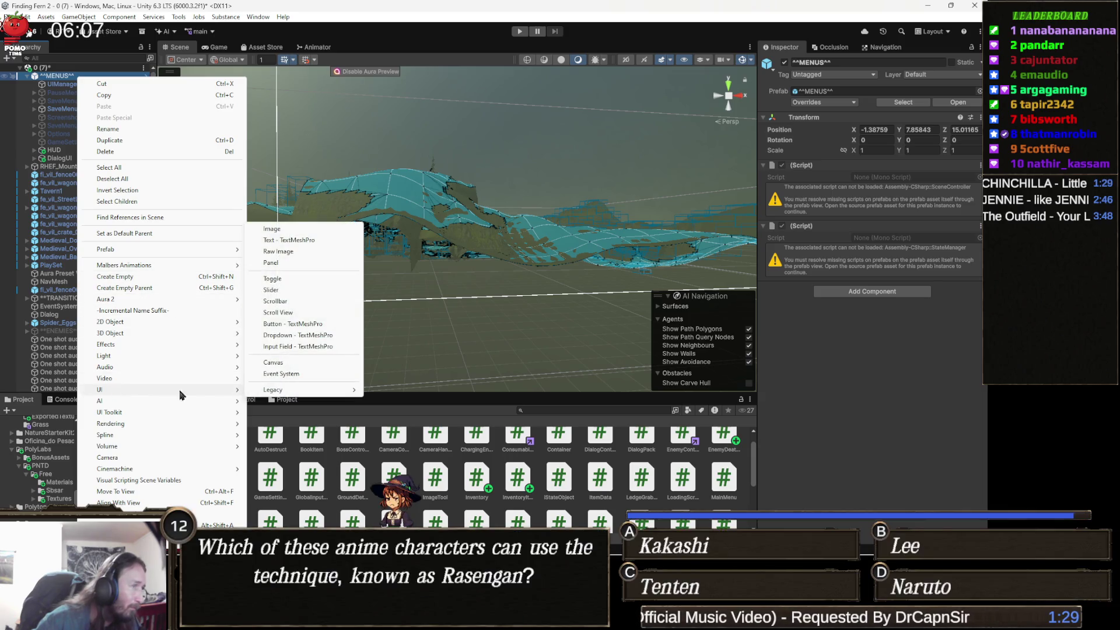
{"action": "left_click", "coordinate": [273, 363]}
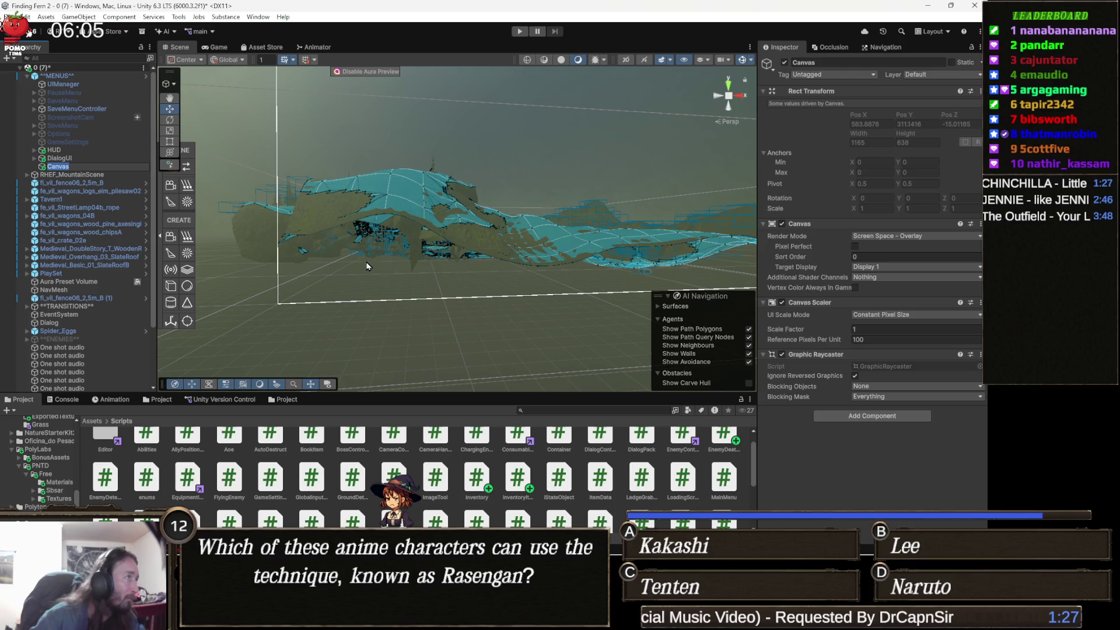
{"action": "type", "text": "Inv"}
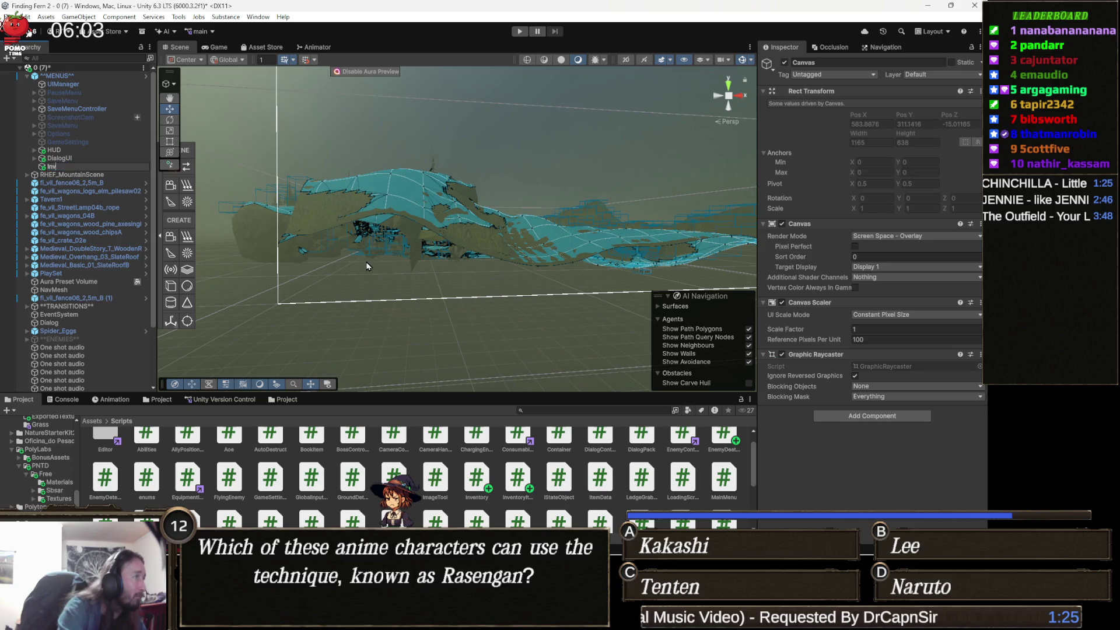
{"action": "type", "text": "entory"}
{"action": "key", "text": "Return"}
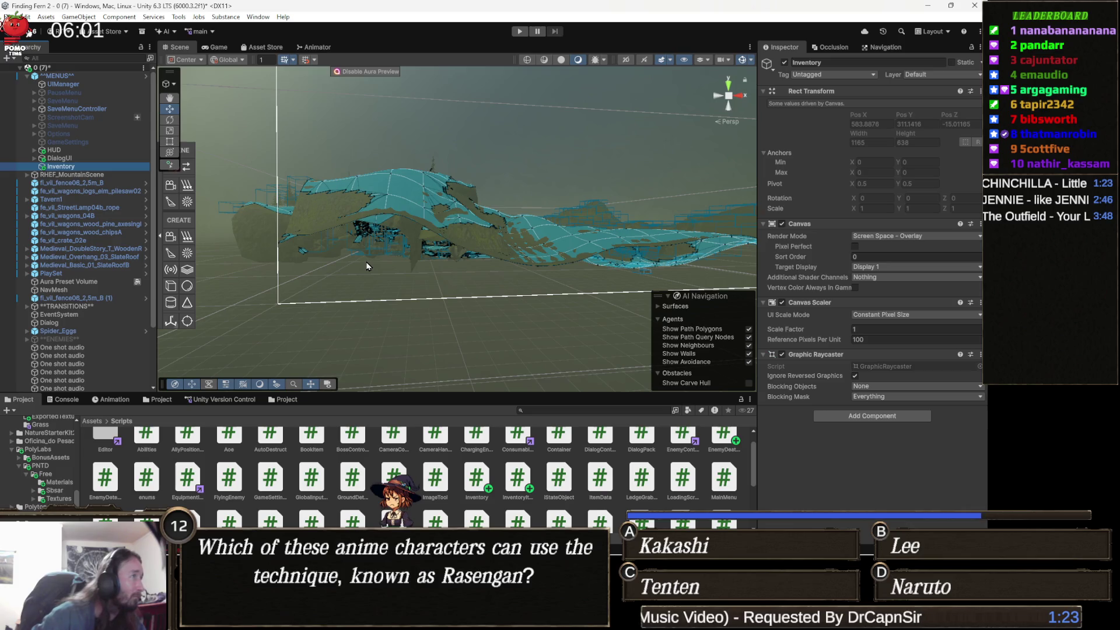
{"action": "left_click_drag", "start_coordinate": [524, 182], "coordinate": [498, 239]}
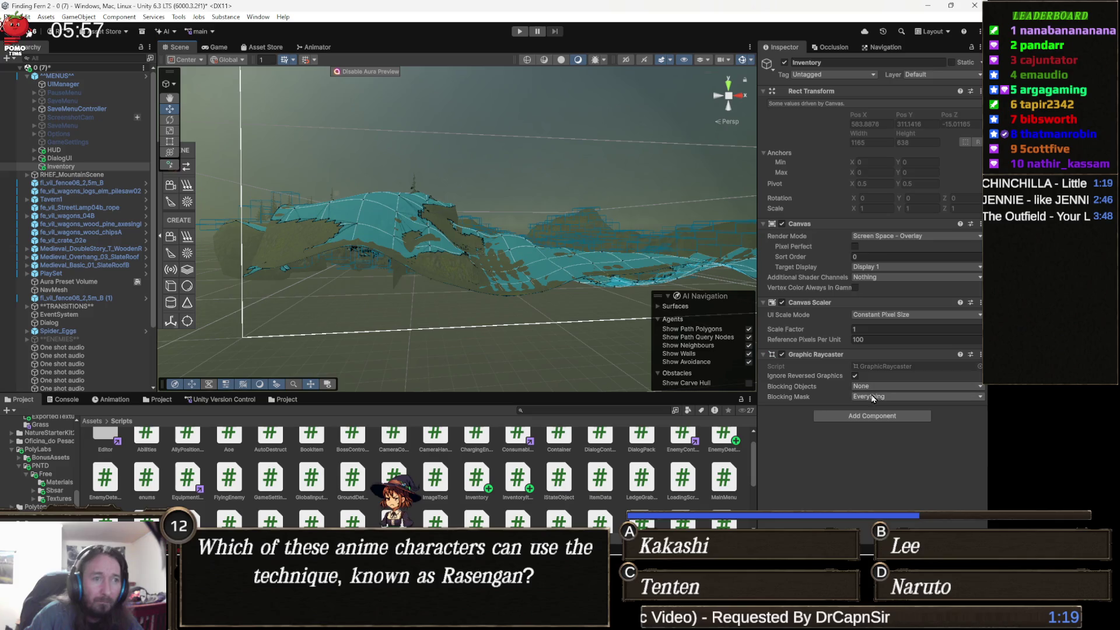
Search Add Component for 'invent', cancel without adding anything, then switch to InventoryItem.cs.
{"action": "left_click", "coordinate": [860, 416]}
{"action": "type", "text": "invent"}
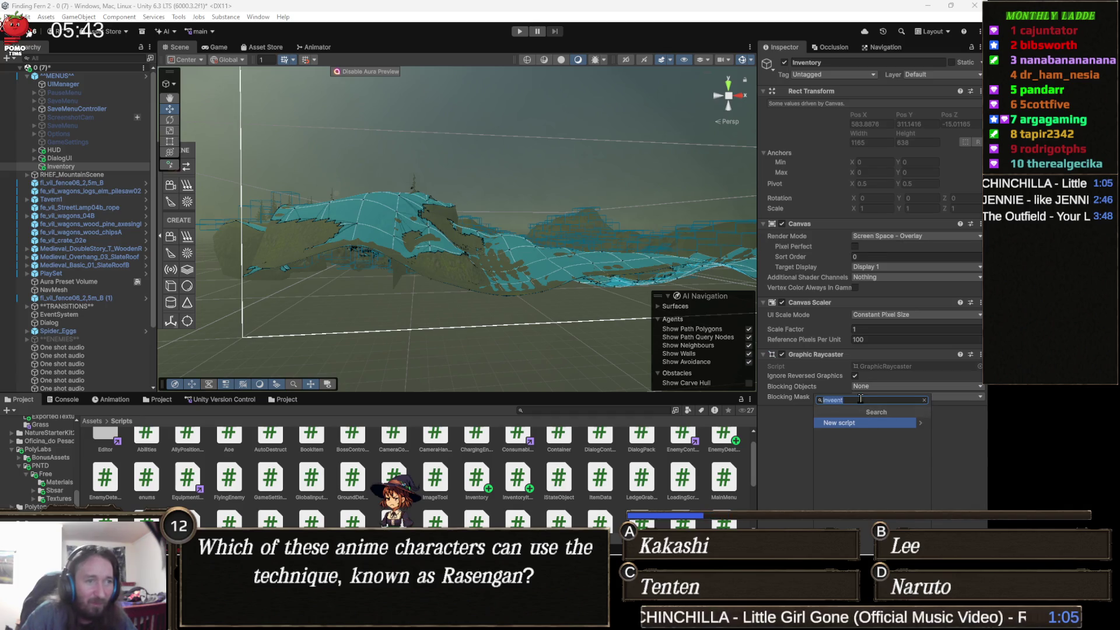
{"action": "type", "text": "inven"}
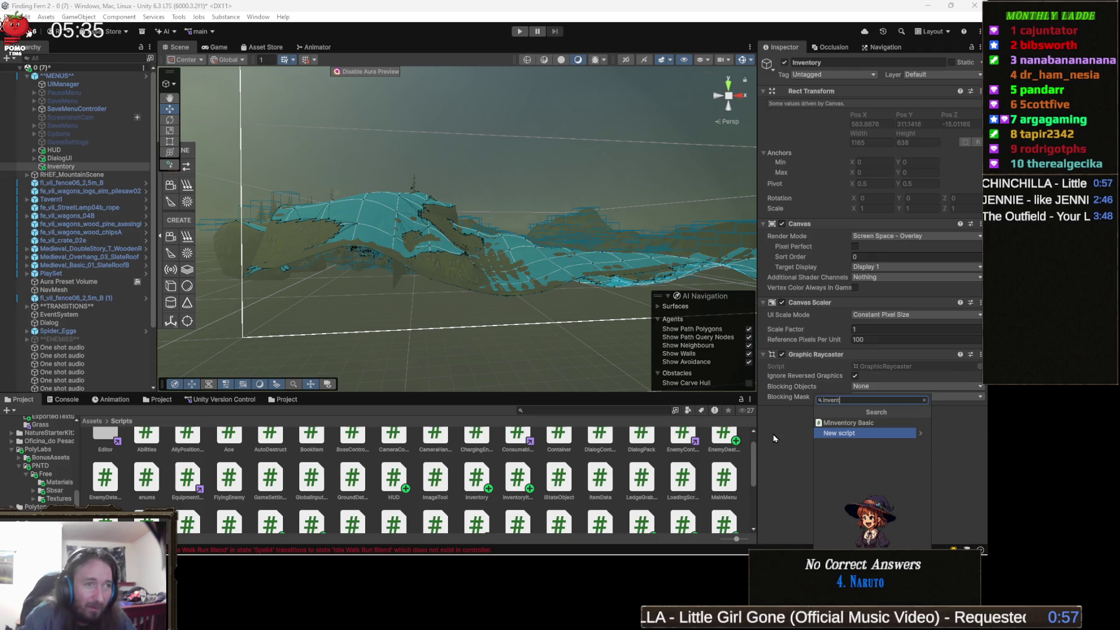
{"action": "key", "text": "Escape"}
{"action": "key", "text": "Escape"}
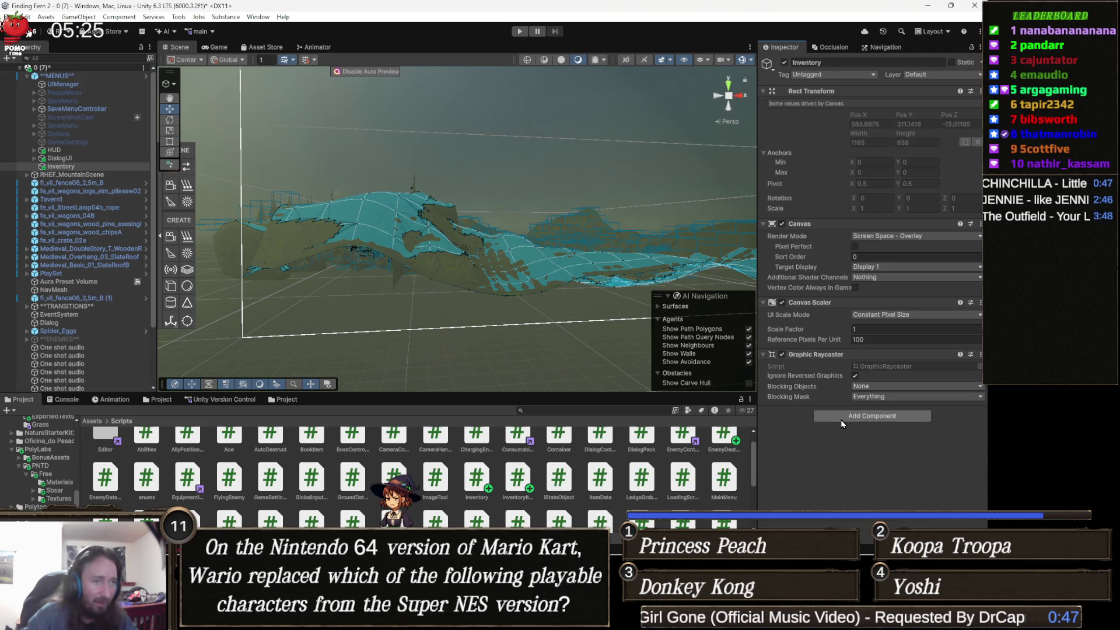
{"action": "left_click", "coordinate": [841, 420]}
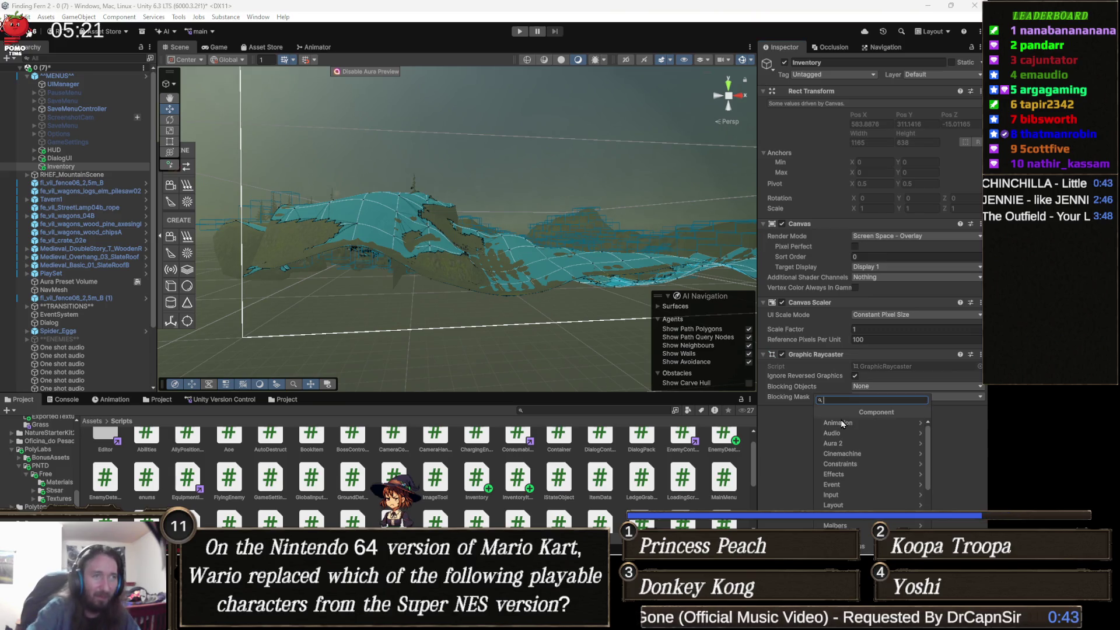
{"action": "type", "text": "inven"}
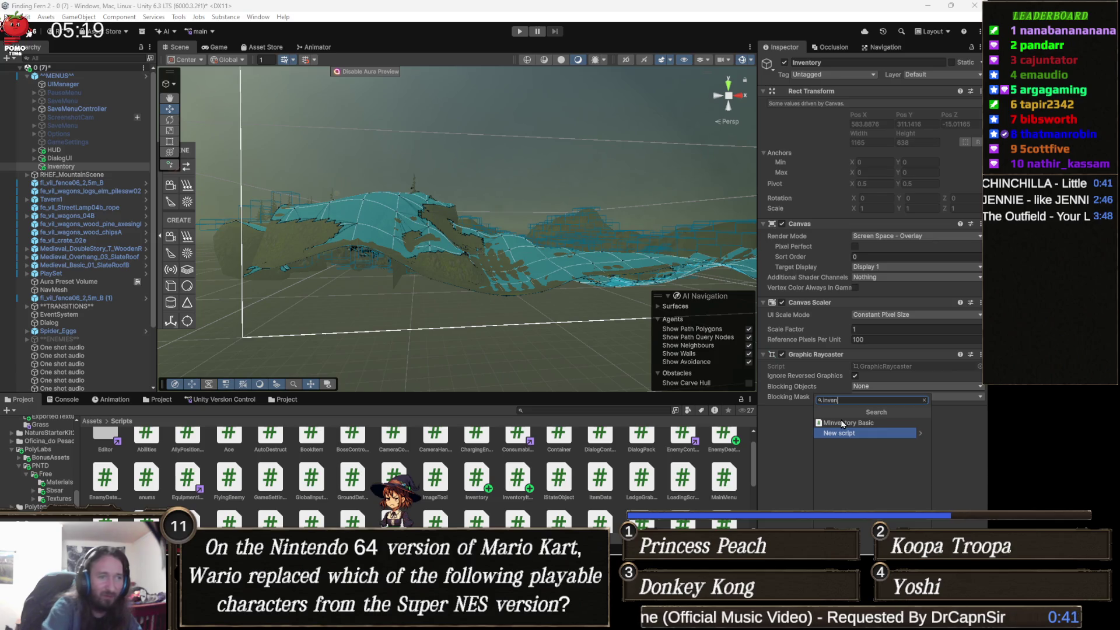
{"action": "key", "text": "BackSpace"}
{"action": "key", "text": "BackSpace"}
{"action": "key", "text": "BackSpace"}
{"action": "key", "text": "Escape"}
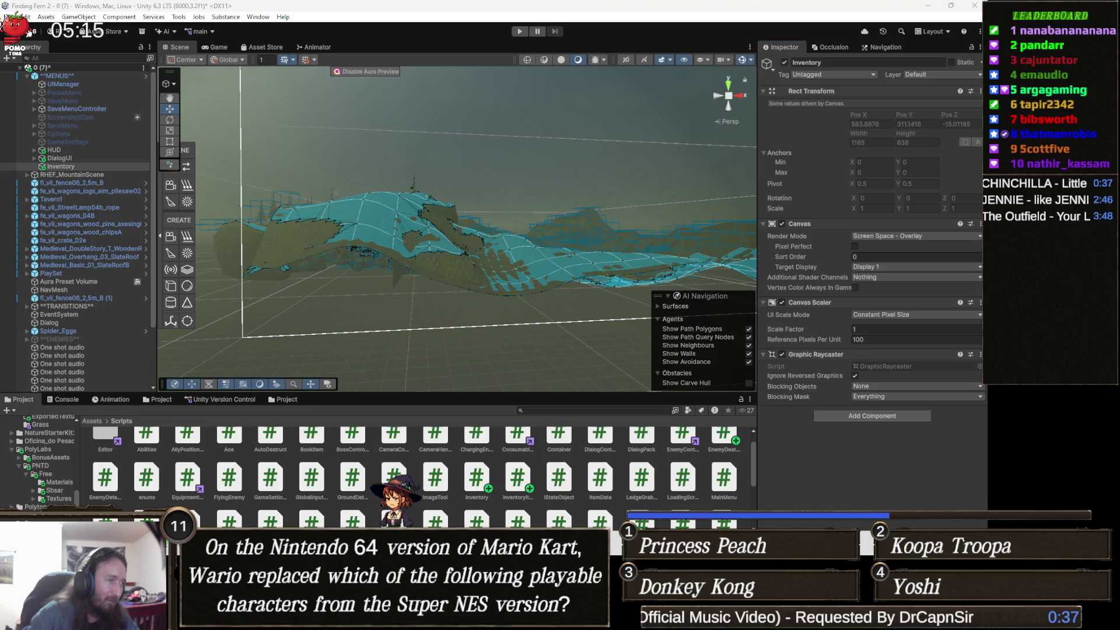
{"action": "key", "text": "alt+Tab"}
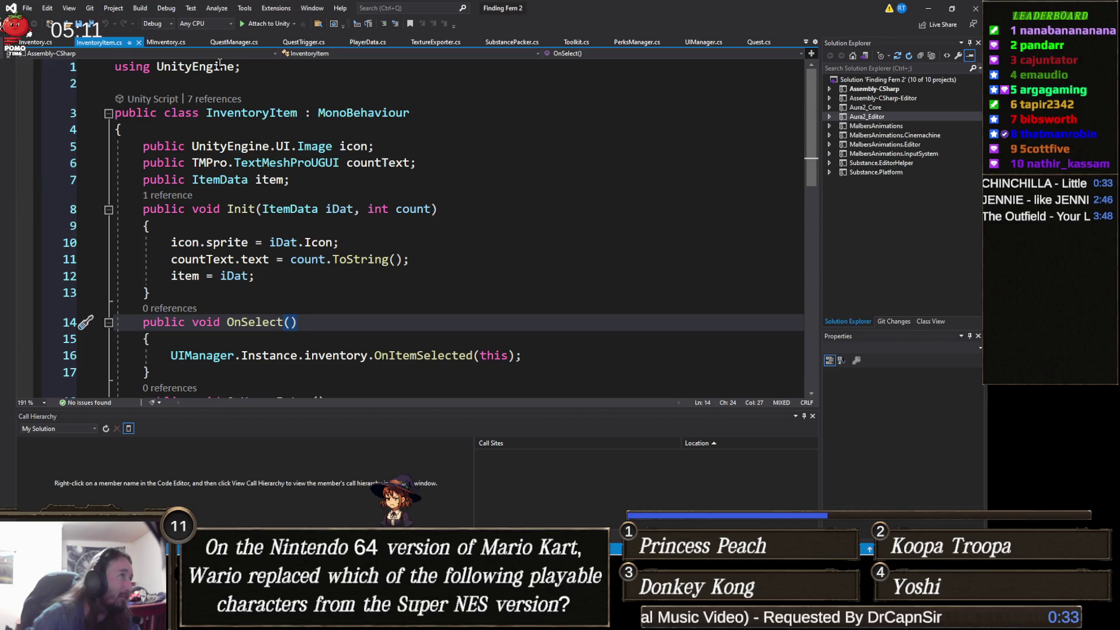
Open the Console's compile error and jump to line 40 of Inventory.cs.
{"action": "left_click", "coordinate": [31, 51]}
{"action": "left_click", "coordinate": [32, 42]}
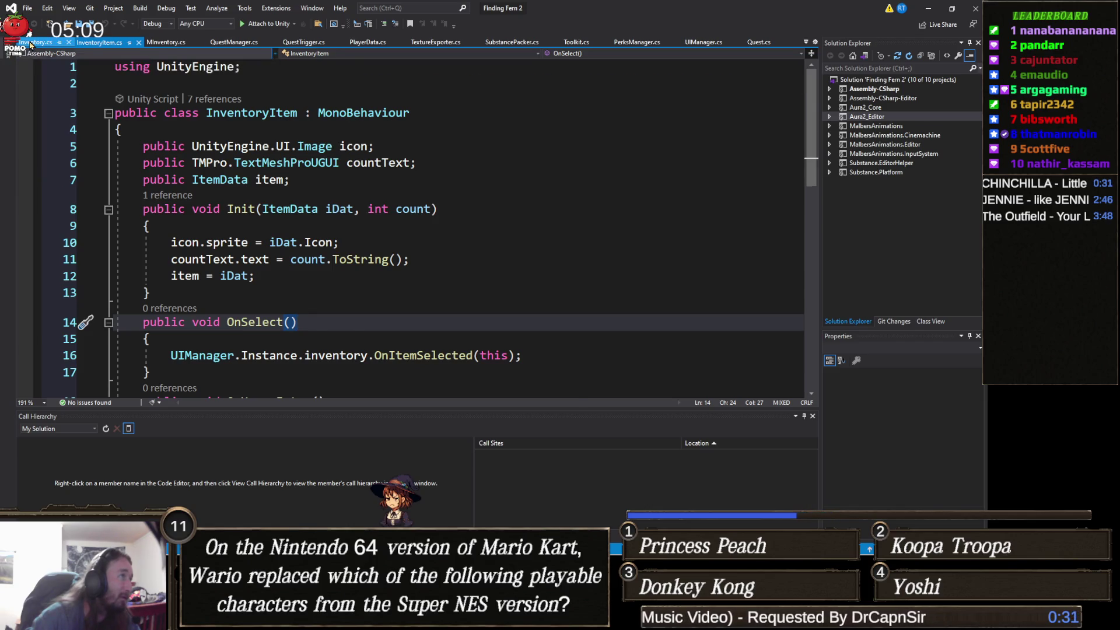
{"action": "left_click", "coordinate": [443, 210]}
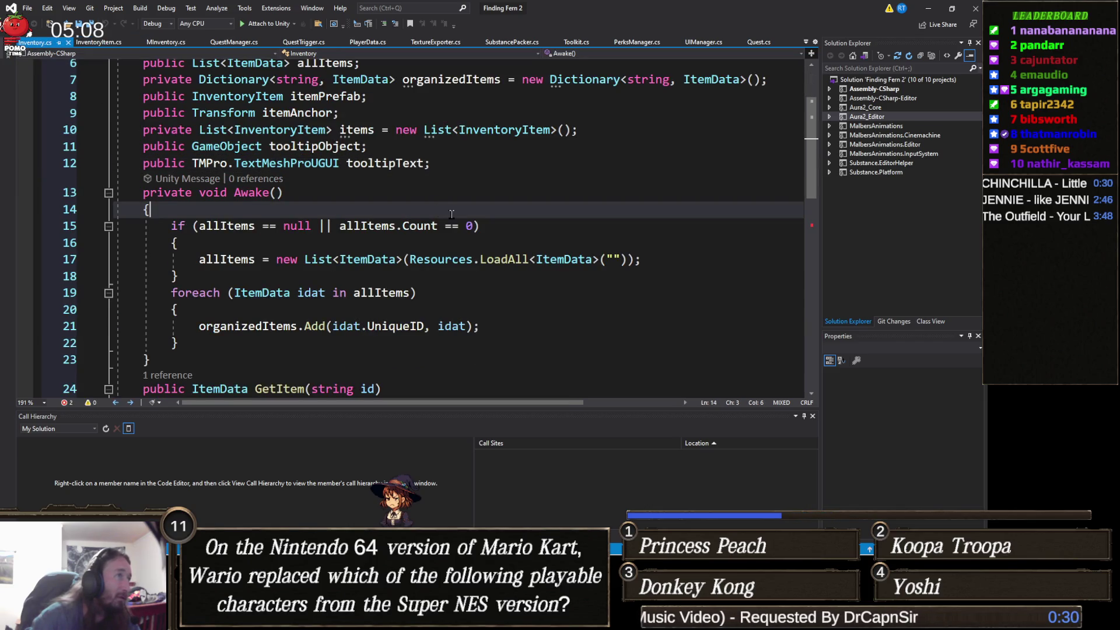
{"action": "left_click", "coordinate": [927, 9]}
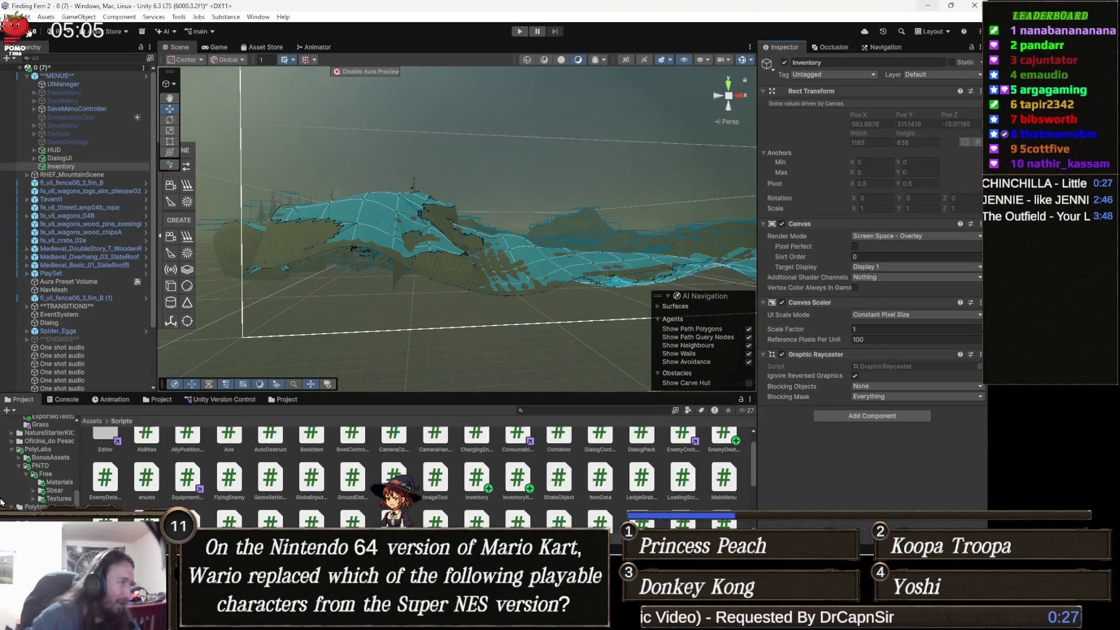
{"action": "left_click", "coordinate": [78, 401]}
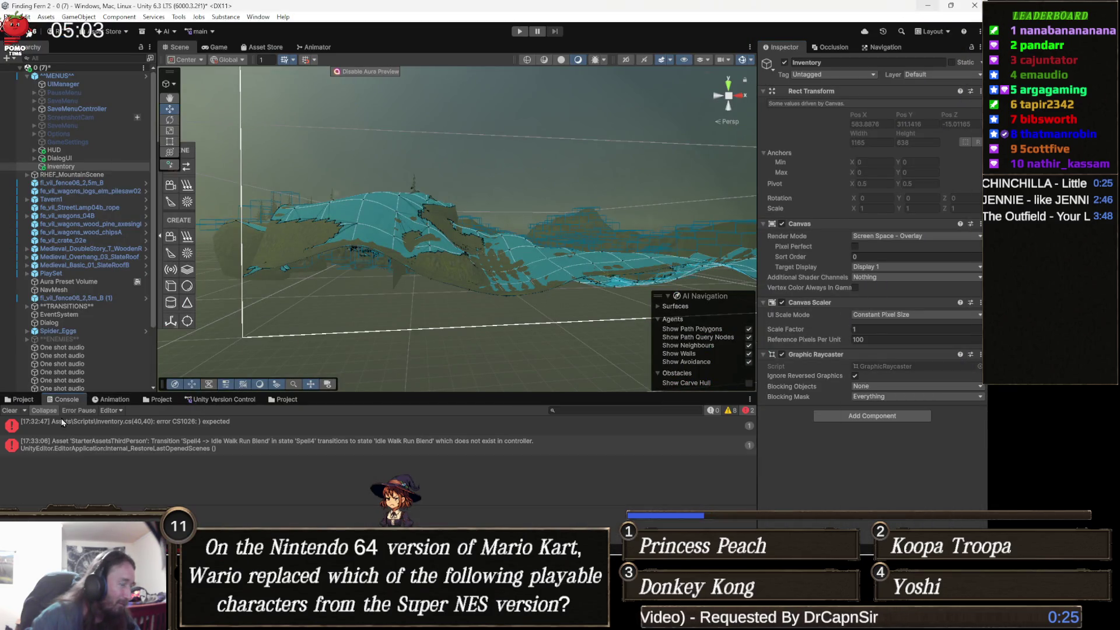
{"action": "double_click", "coordinate": [88, 434]}
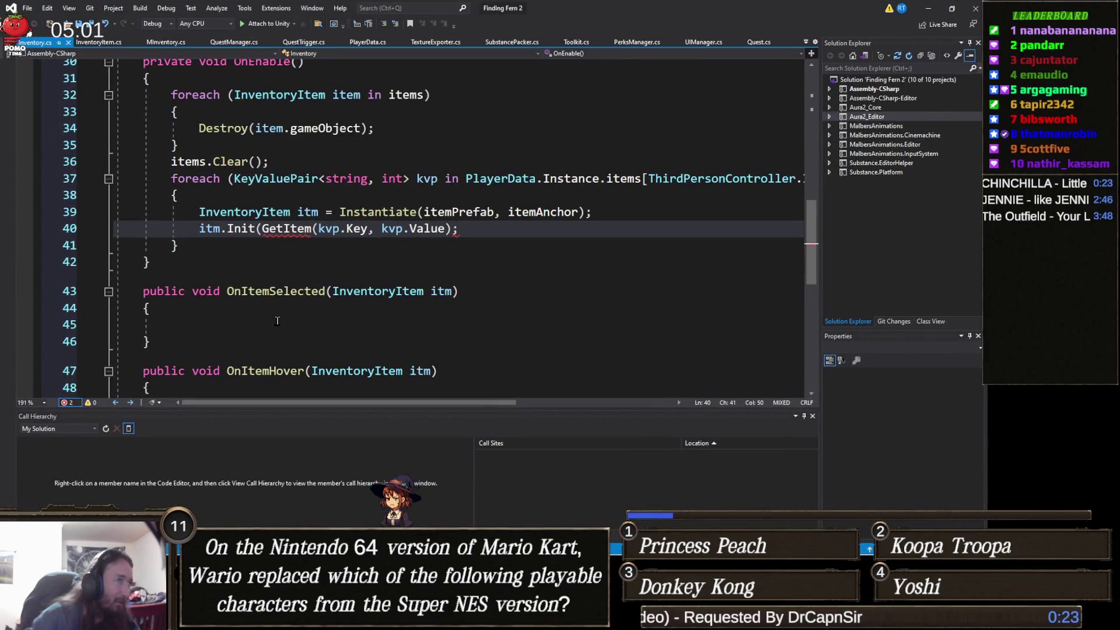
Change line 40 to itm.Init(GetItem(kvp.Key)); and save Inventory.cs.
{"action": "left_click", "coordinate": [346, 291]}
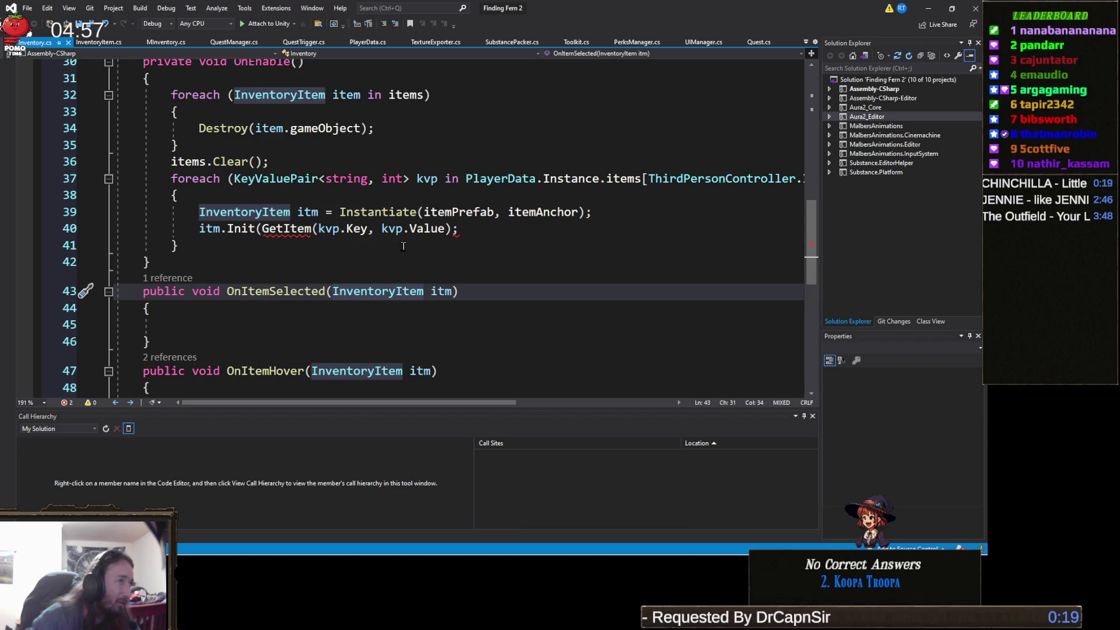
{"action": "left_click", "coordinate": [466, 236]}
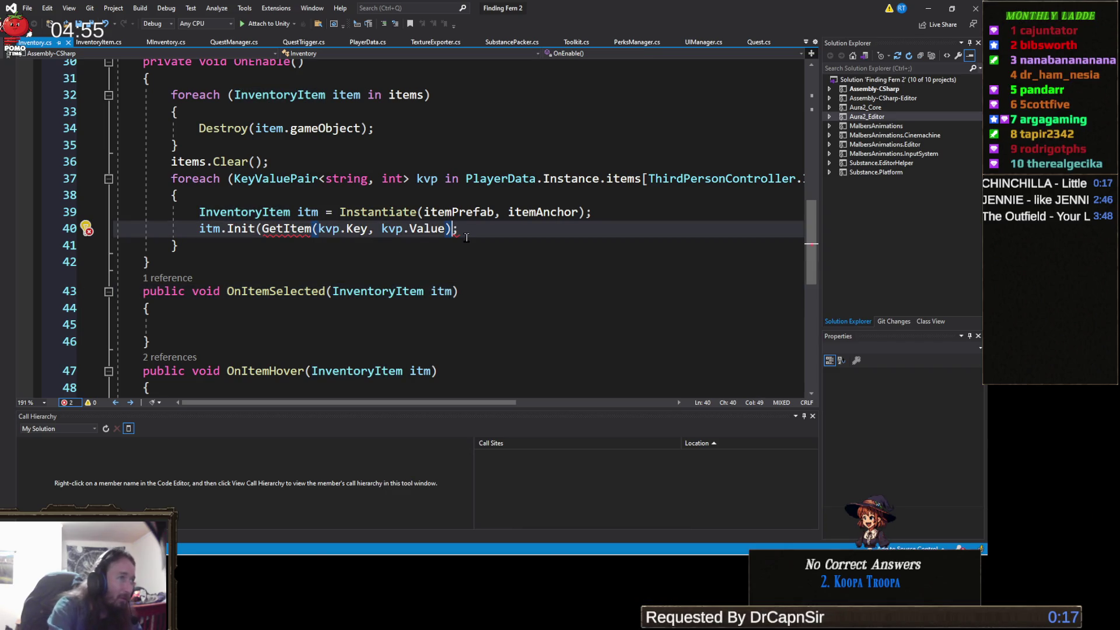
{"action": "type", "text": ")"}
{"action": "key", "text": "Down"}
{"action": "key", "text": "Down"}
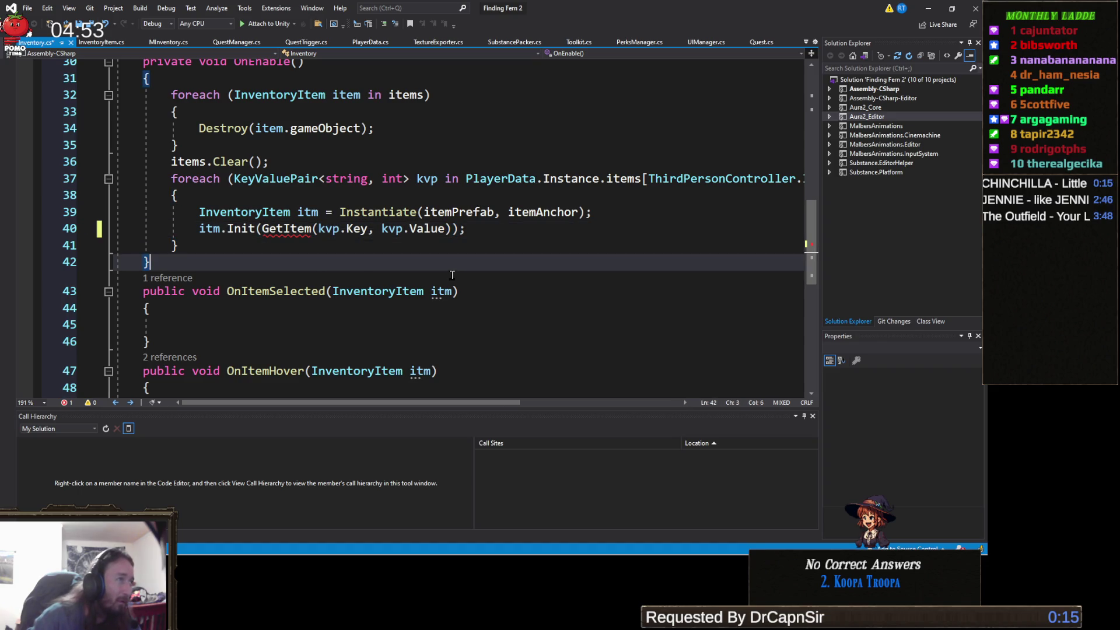
{"action": "mouse_move", "coordinate": [287, 229]}
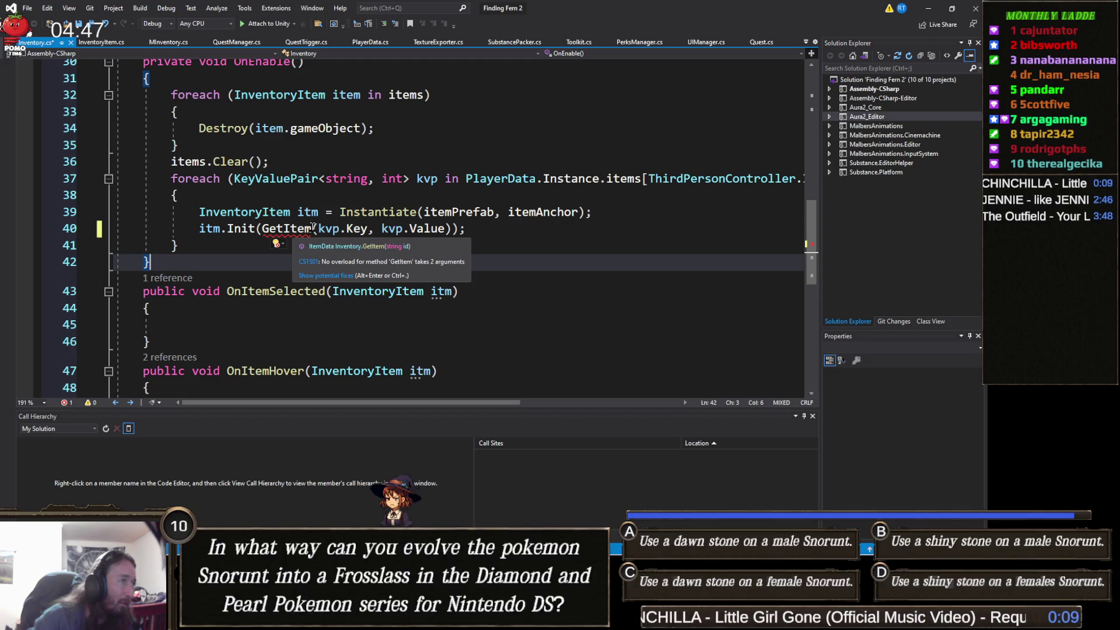
{"action": "double_click", "coordinate": [434, 229]}
{"action": "key", "text": "BackSpace"}
{"action": "key", "text": "BackSpace"}
{"action": "key", "text": "BackSpace"}
{"action": "key", "text": "BackSpace"}
{"action": "key", "text": "BackSpace"}
{"action": "key", "text": "BackSpace"}
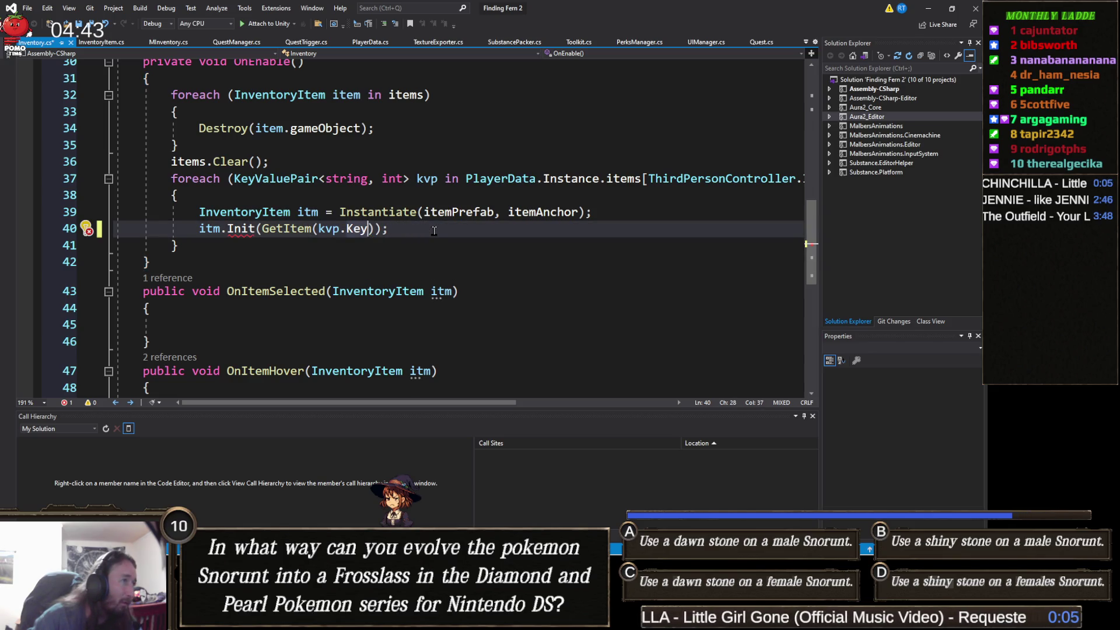
{"action": "left_click", "coordinate": [402, 246]}
{"action": "left_click", "coordinate": [400, 243]}
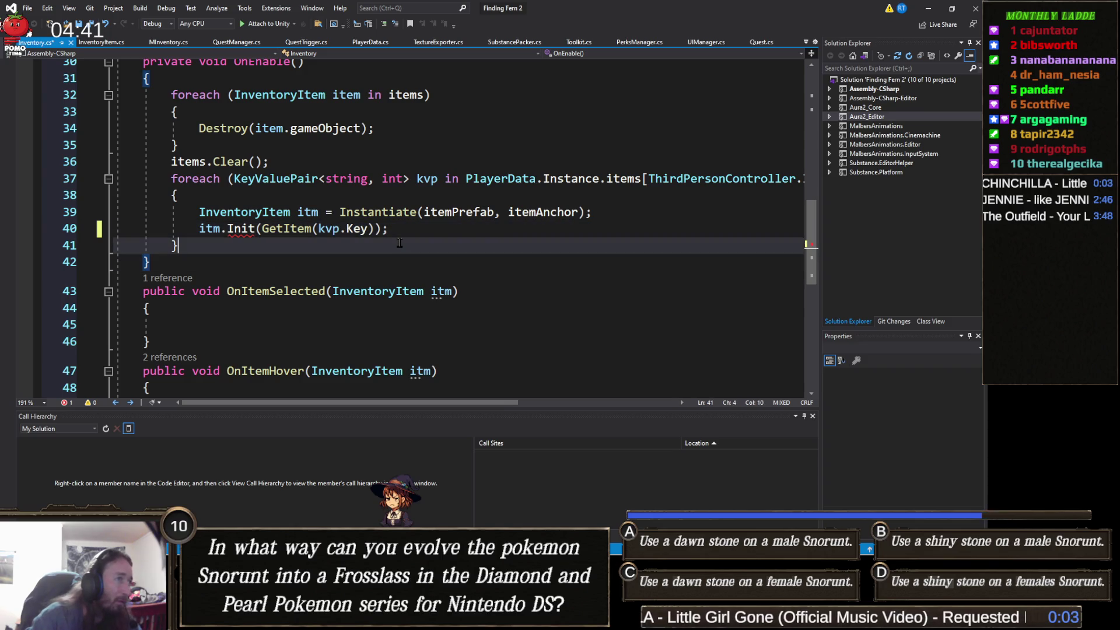
{"action": "key", "text": "ctrl+s"}
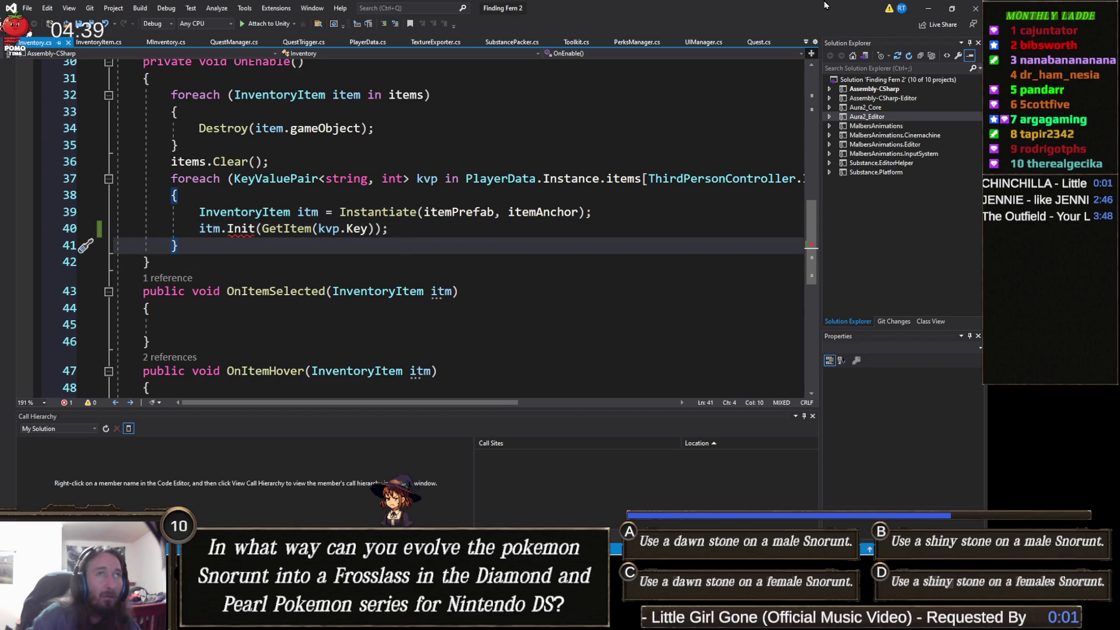
{"action": "left_click", "coordinate": [927, 8]}
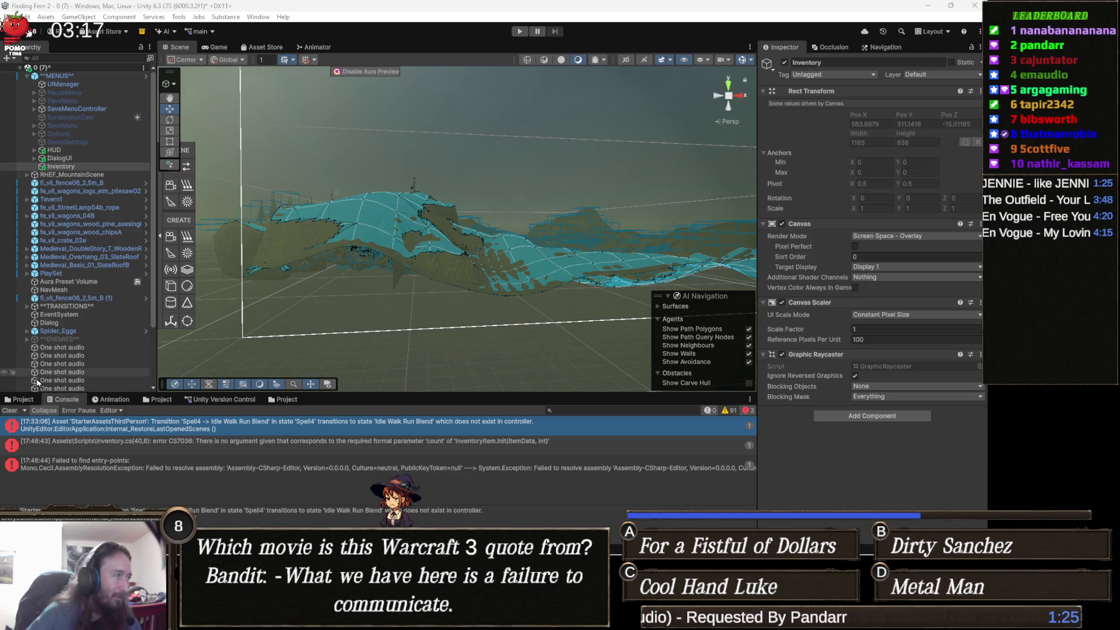
Clear the Console so only the CS7036 'count' argument error remains.
{"action": "left_click", "coordinate": [8, 411]}
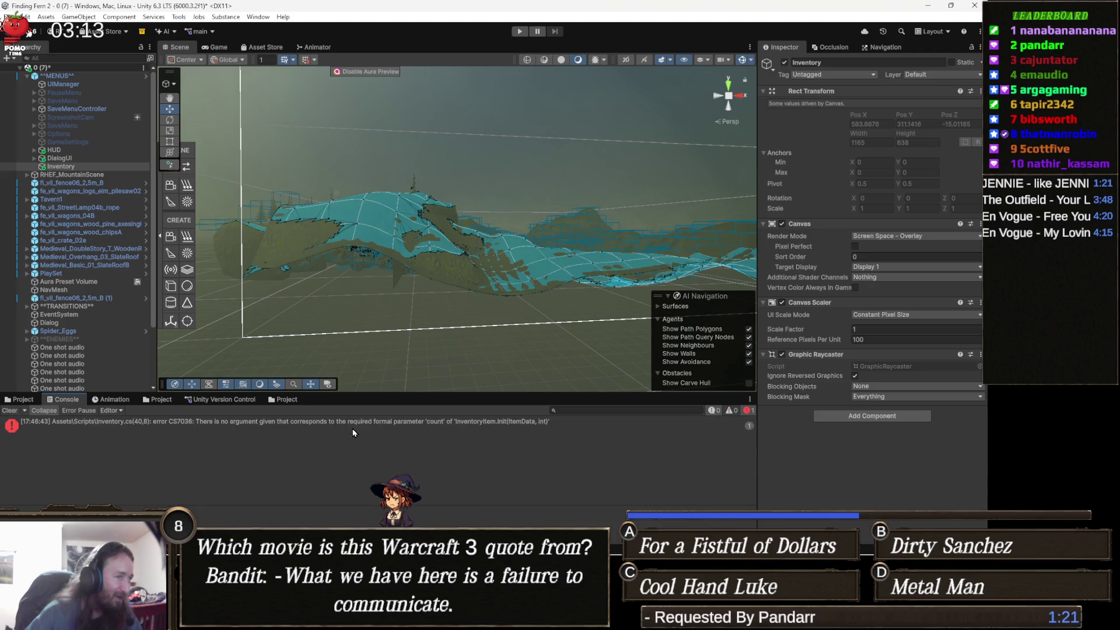
Add ', kvp.Value' as the count argument to itm.Init on line 40 and save.
{"action": "double_click", "coordinate": [351, 425]}
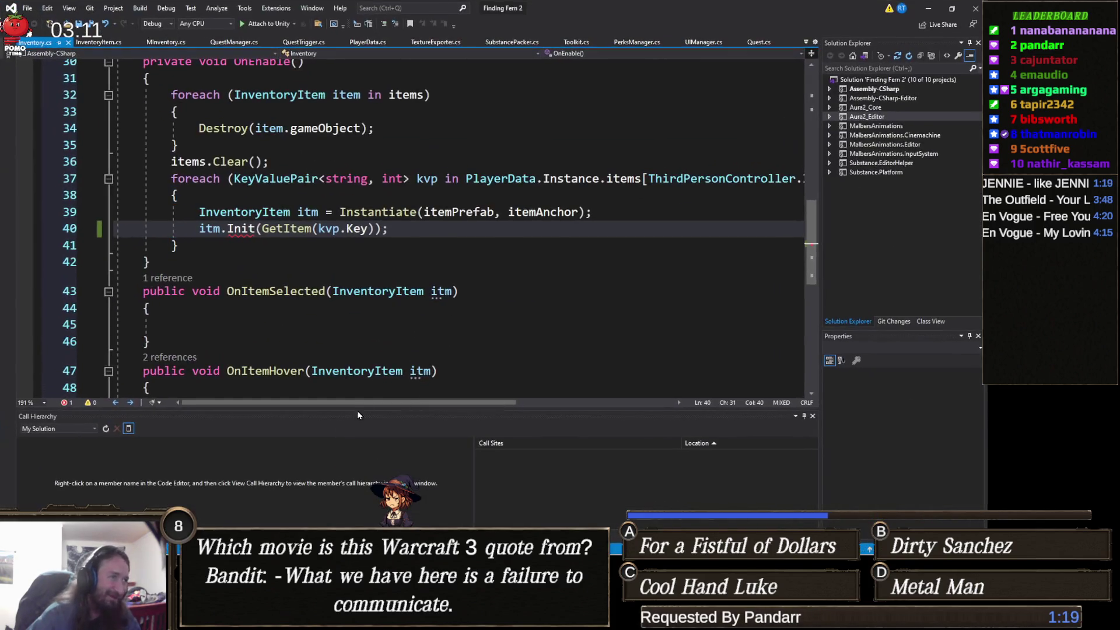
{"action": "left_click", "coordinate": [211, 264]}
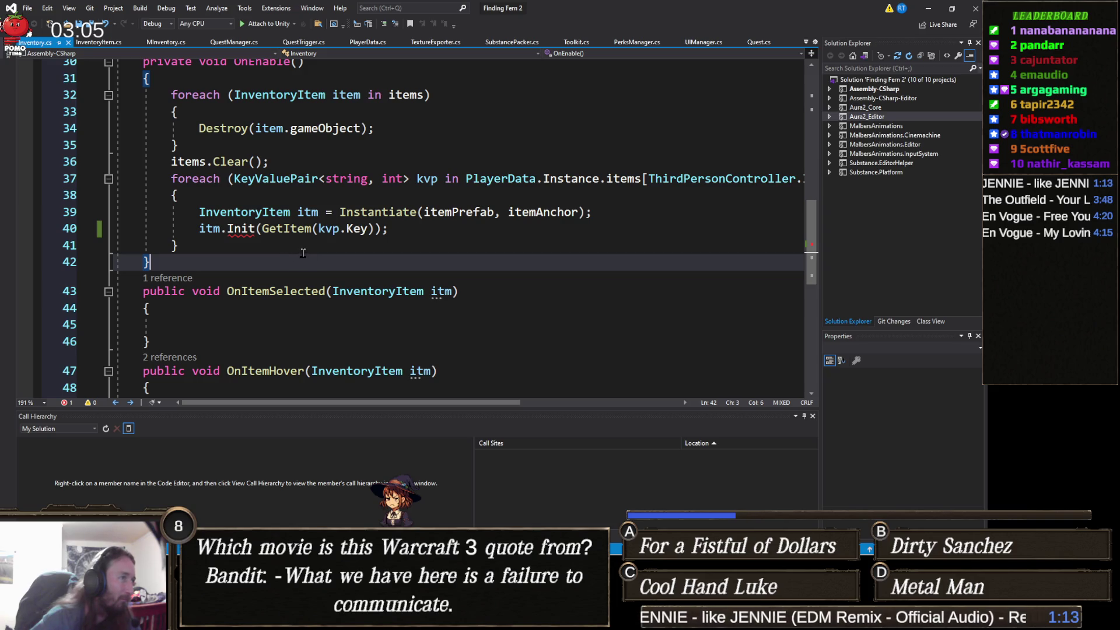
{"action": "mouse_move", "coordinate": [238, 228]}
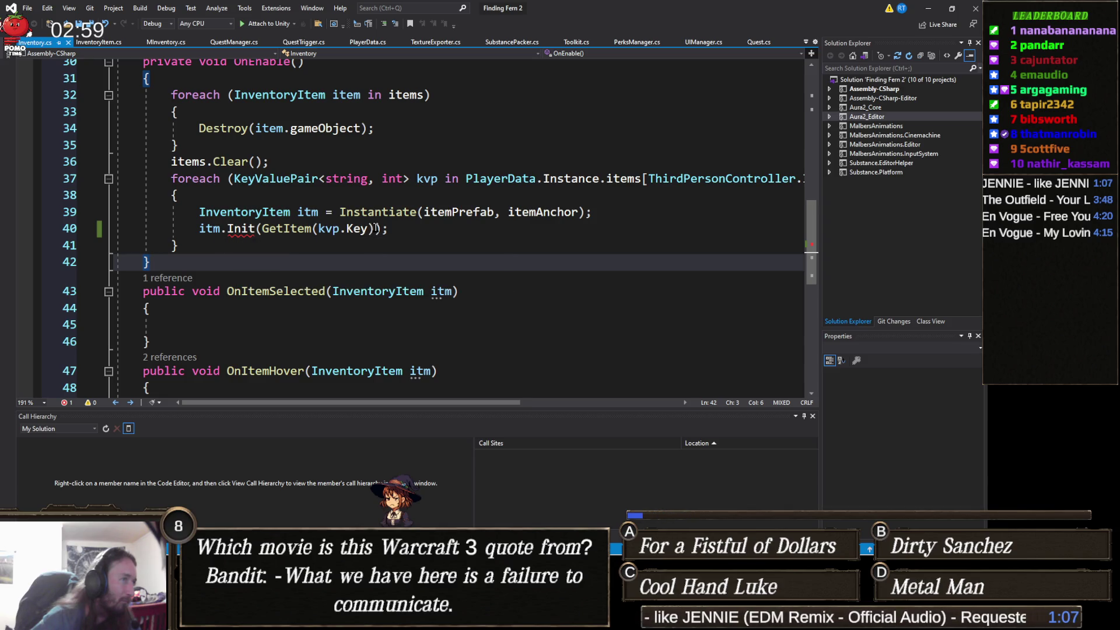
{"action": "left_click", "coordinate": [374, 228]}
{"action": "type", "text": ", kv"}
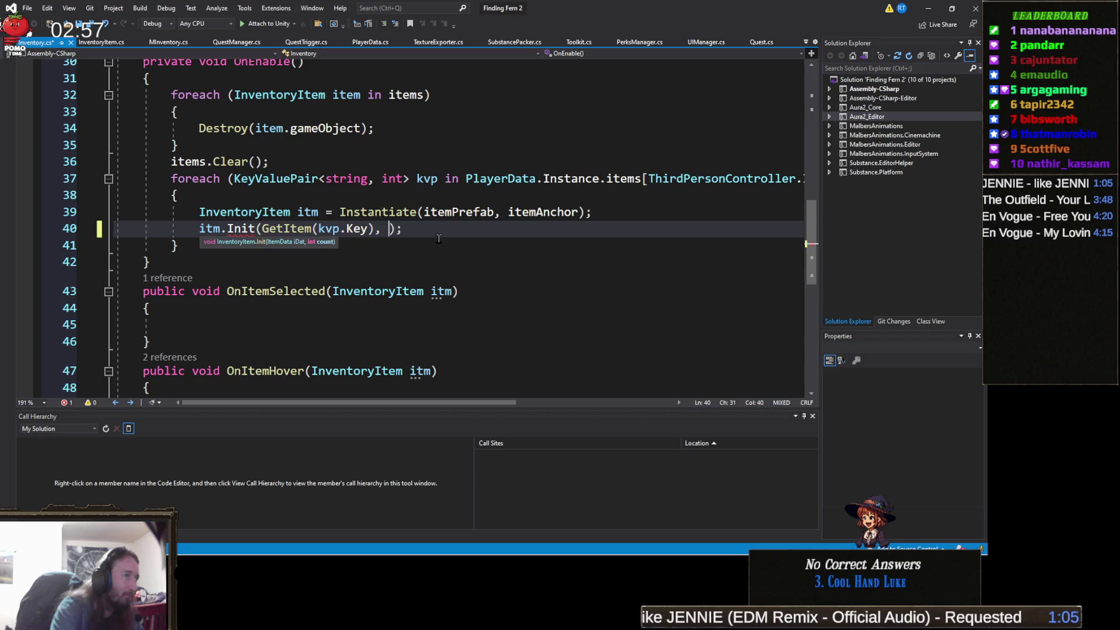
{"action": "key", "text": "Tab"}
{"action": "type", "text": ".va"}
{"action": "key", "text": "Tab"}
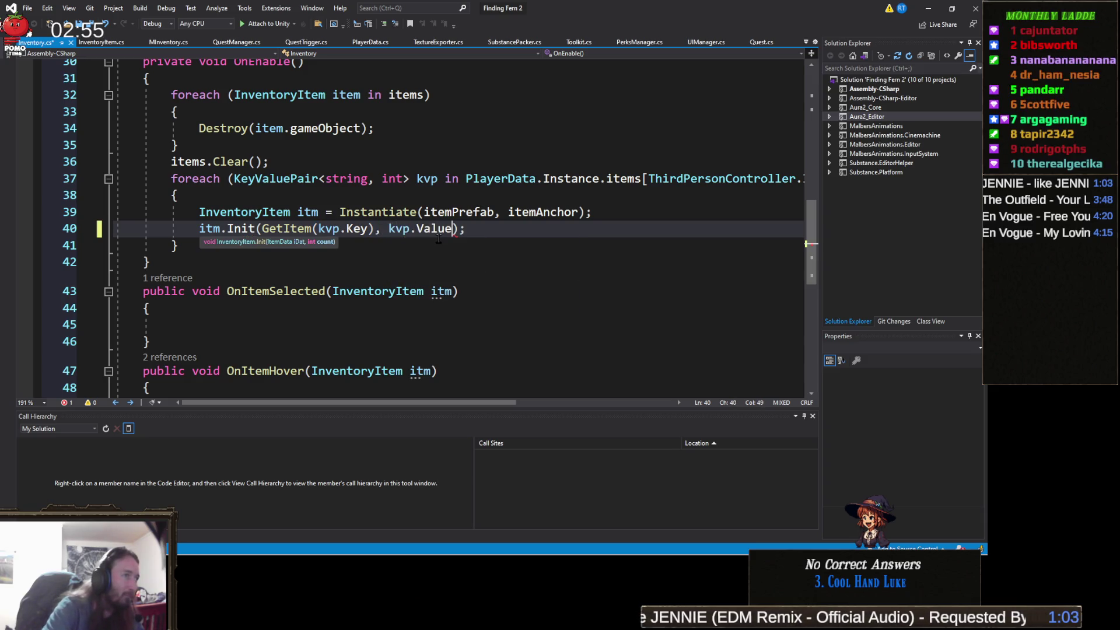
{"action": "key", "text": "Down"}
{"action": "key", "text": "Down"}
{"action": "key", "text": "ctrl+s"}
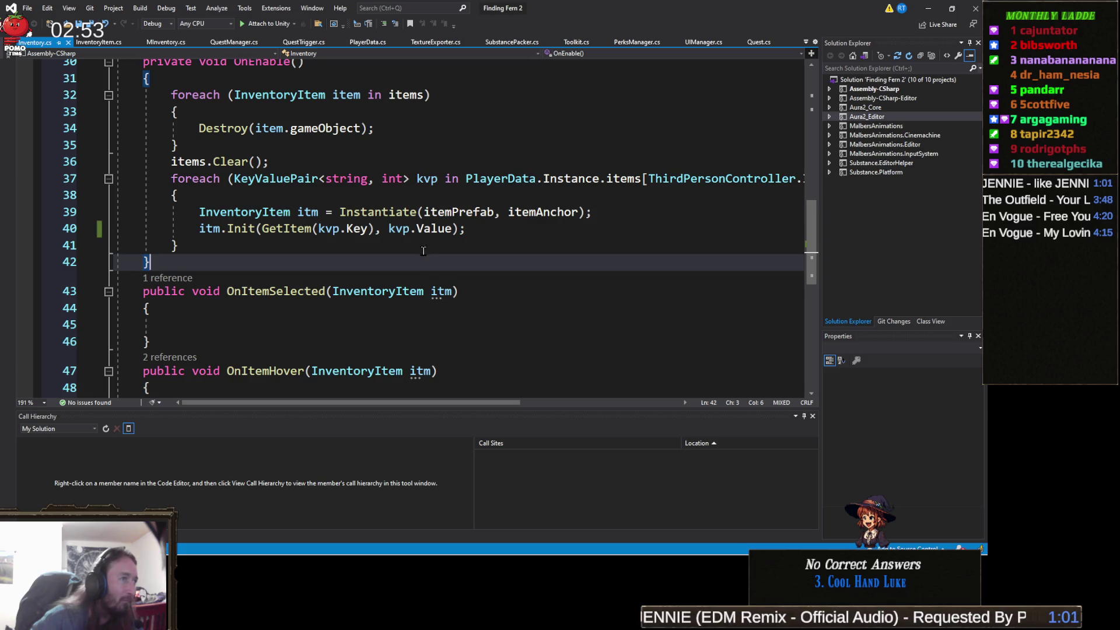
{"action": "left_click", "coordinate": [422, 245]}
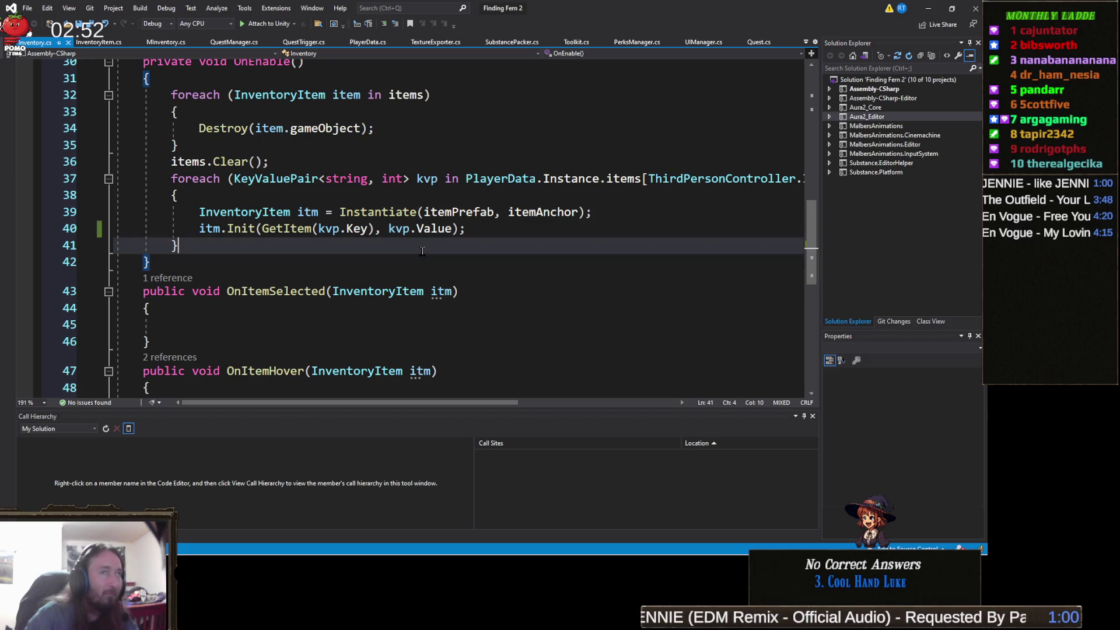
{"action": "left_click", "coordinate": [926, 9]}
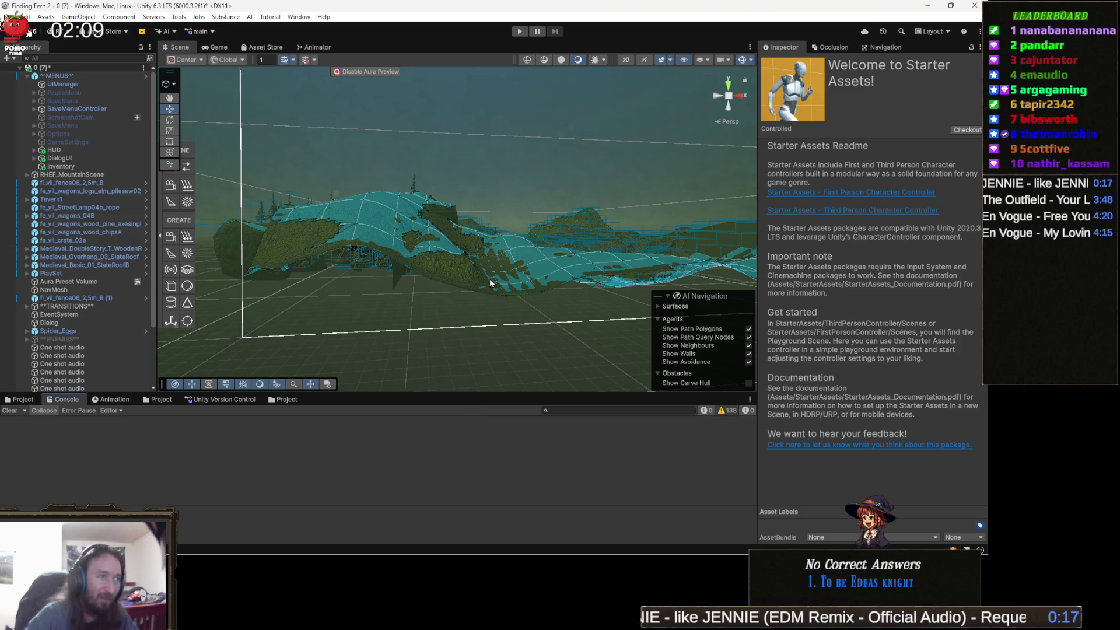
{"action": "mouse_move", "coordinate": [485, 281]}
{"action": "left_mouse_down"}
{"action": "mouse_move", "coordinate": [465, 255]}
{"action": "mouse_move", "coordinate": [470, 279]}
{"action": "mouse_move", "coordinate": [441, 301]}
{"action": "mouse_move", "coordinate": [484, 299]}
{"action": "mouse_move", "coordinate": [440, 254]}
{"action": "mouse_move", "coordinate": [463, 254]}
{"action": "mouse_move", "coordinate": [461, 304]}
{"action": "mouse_move", "coordinate": [475, 295]}
{"action": "mouse_move", "coordinate": [491, 305]}
{"action": "left_mouse_up"}
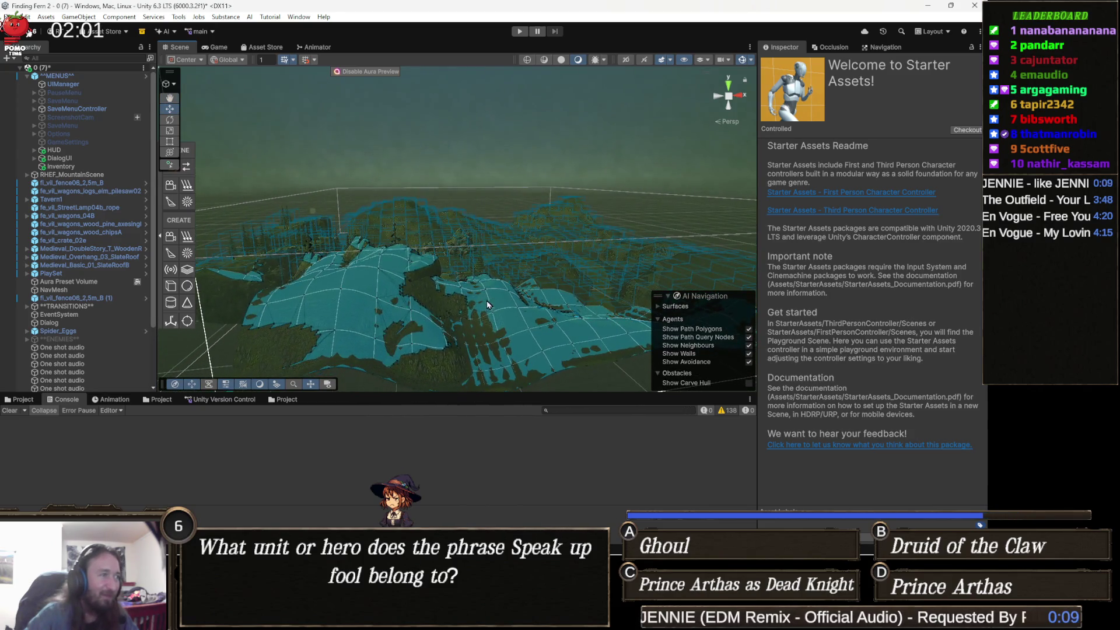
{"action": "left_click_drag", "start_coordinate": [415, 301], "coordinate": [400, 308]}
{"action": "left_click_drag", "start_coordinate": [400, 307], "coordinate": [429, 313]}
{"action": "scroll", "coordinate": [430, 314], "scroll_direction": "down", "scroll_amount": 10}
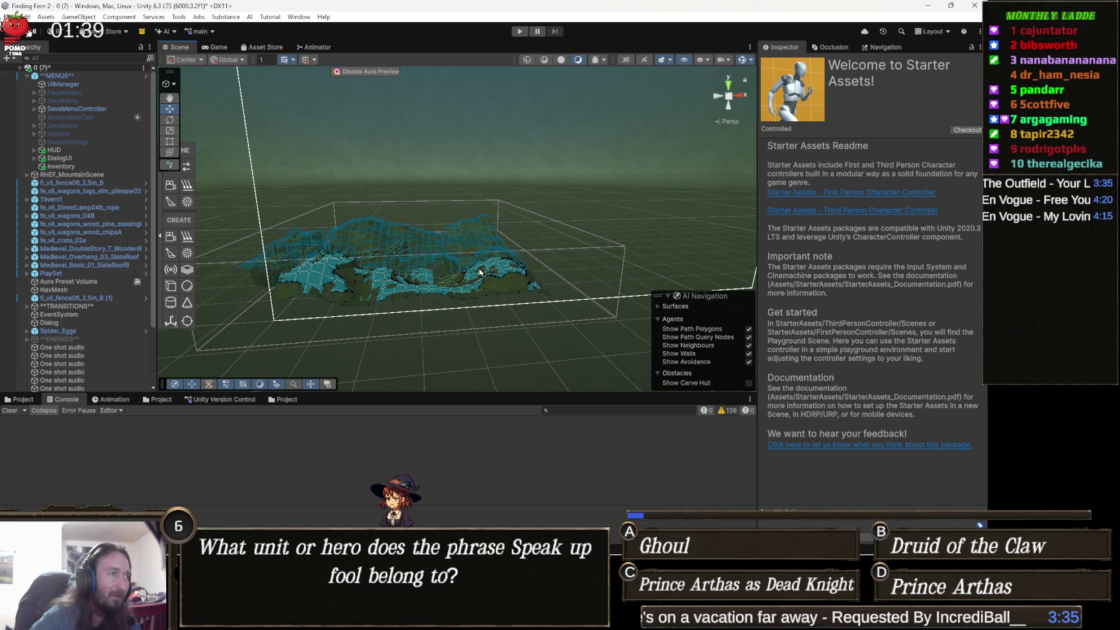
{"action": "scroll", "coordinate": [481, 253], "scroll_direction": "down", "scroll_amount": 3}
{"action": "mouse_move", "coordinate": [481, 254]}
{"action": "left_mouse_down"}
{"action": "mouse_move", "coordinate": [466, 265]}
{"action": "mouse_move", "coordinate": [444, 244]}
{"action": "left_mouse_up"}
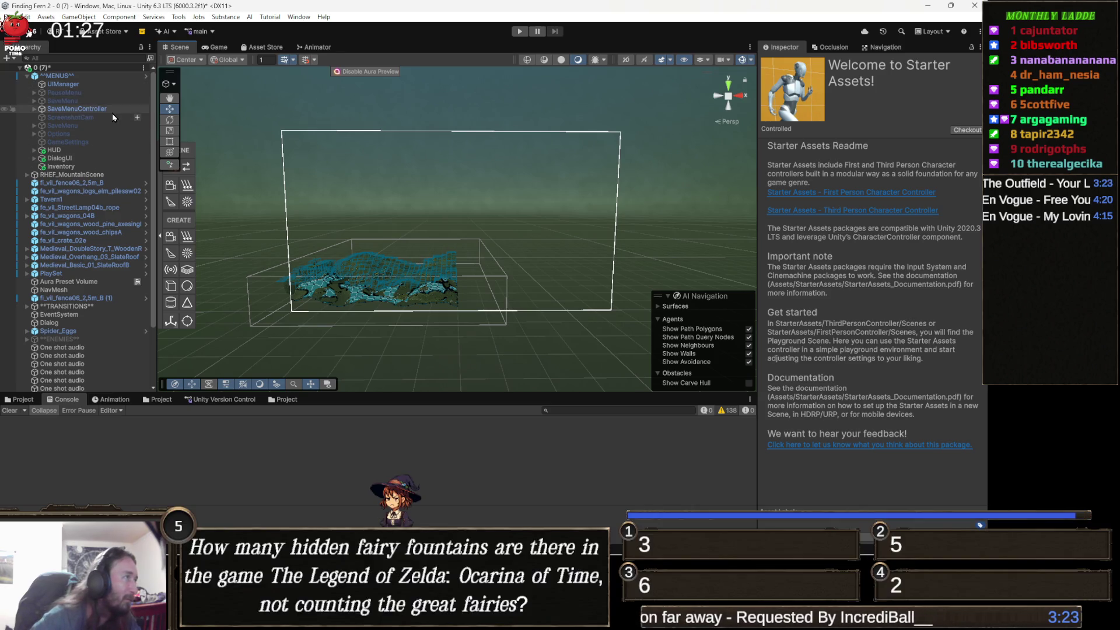
Move the Inventory canvas above HUD and set HUD's Canvas Sort Order to -1.
{"action": "left_click", "coordinate": [83, 167]}
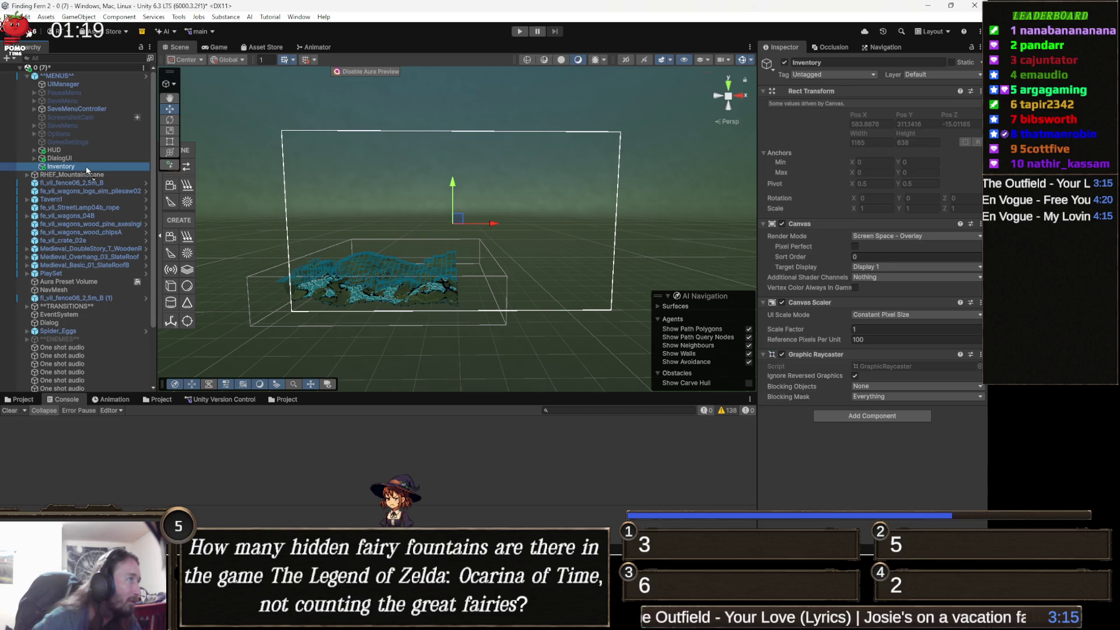
{"action": "left_click_drag", "start_coordinate": [87, 170], "coordinate": [90, 145]}
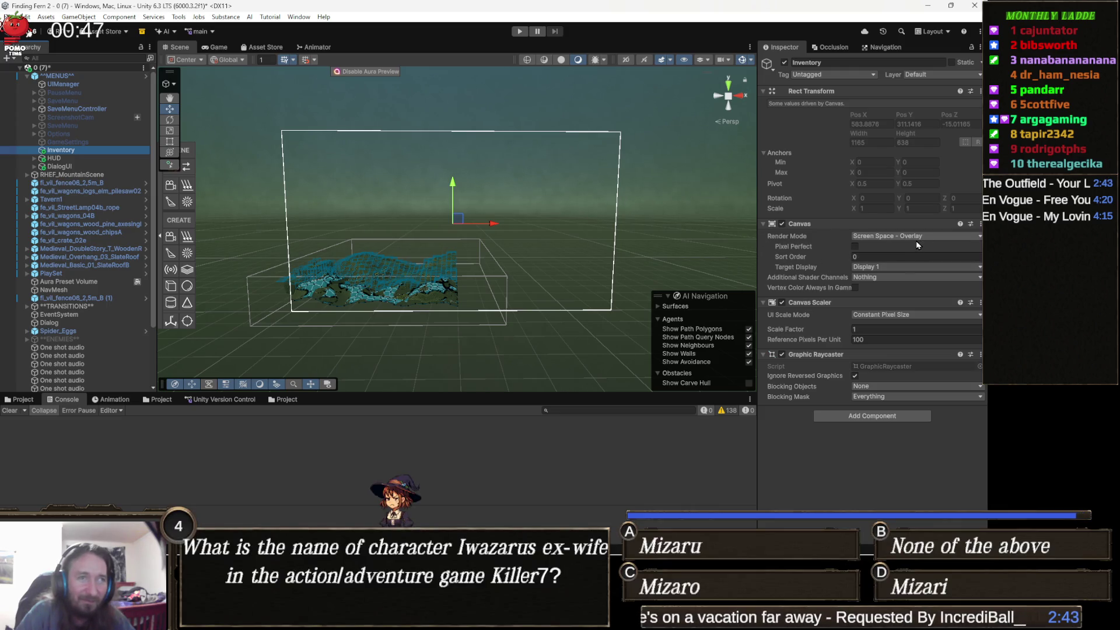
{"action": "left_click", "coordinate": [889, 257]}
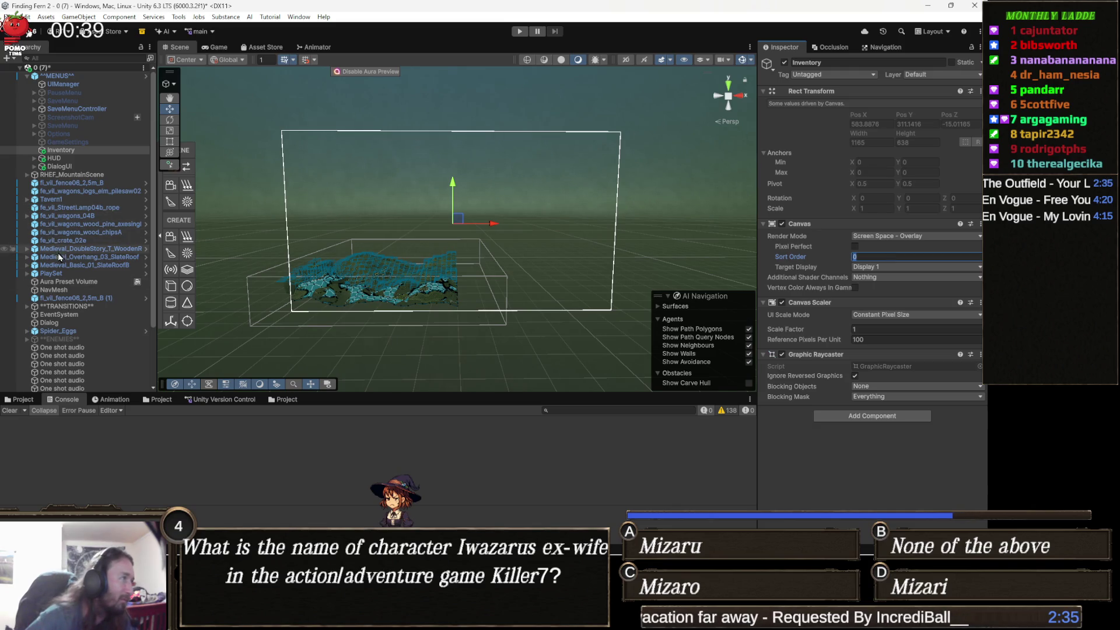
{"action": "left_click", "coordinate": [72, 159]}
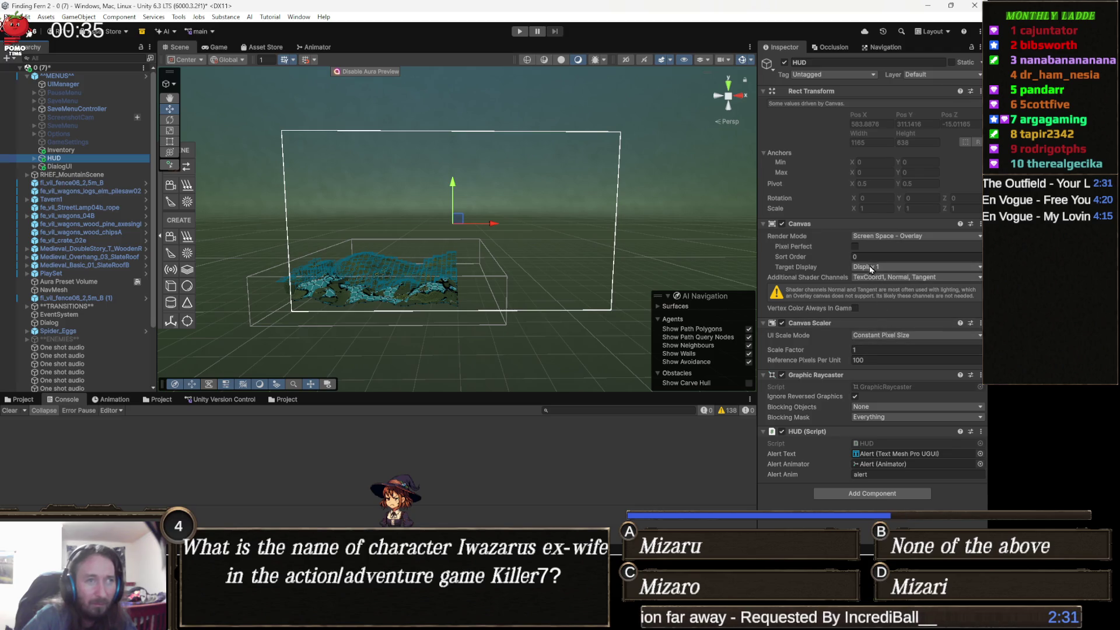
{"action": "left_click", "coordinate": [864, 257]}
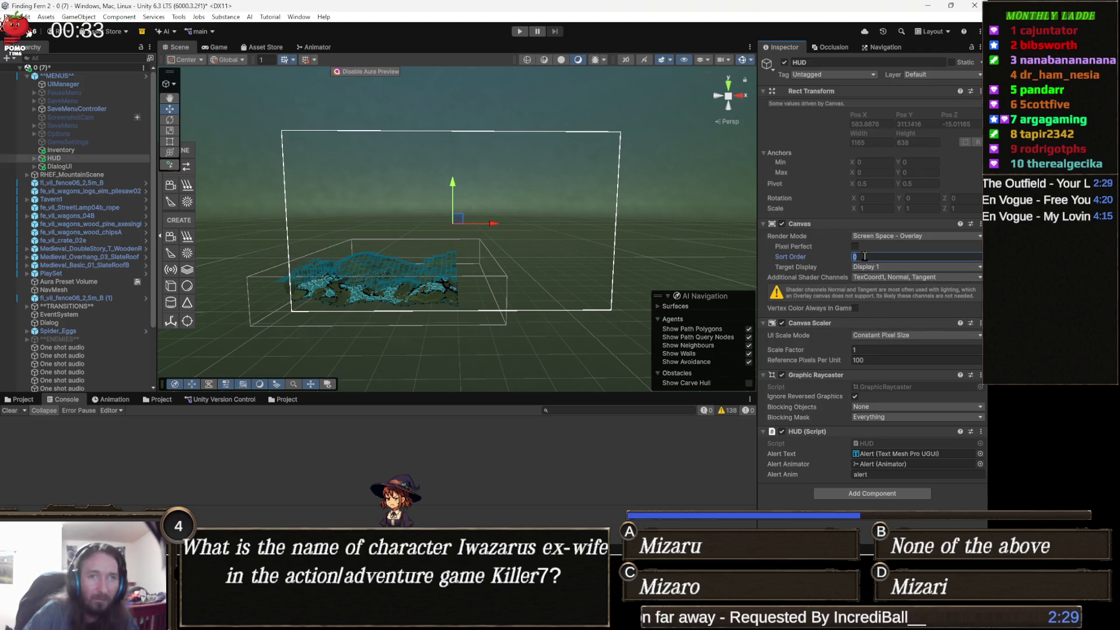
{"action": "type", "text": "-1"}
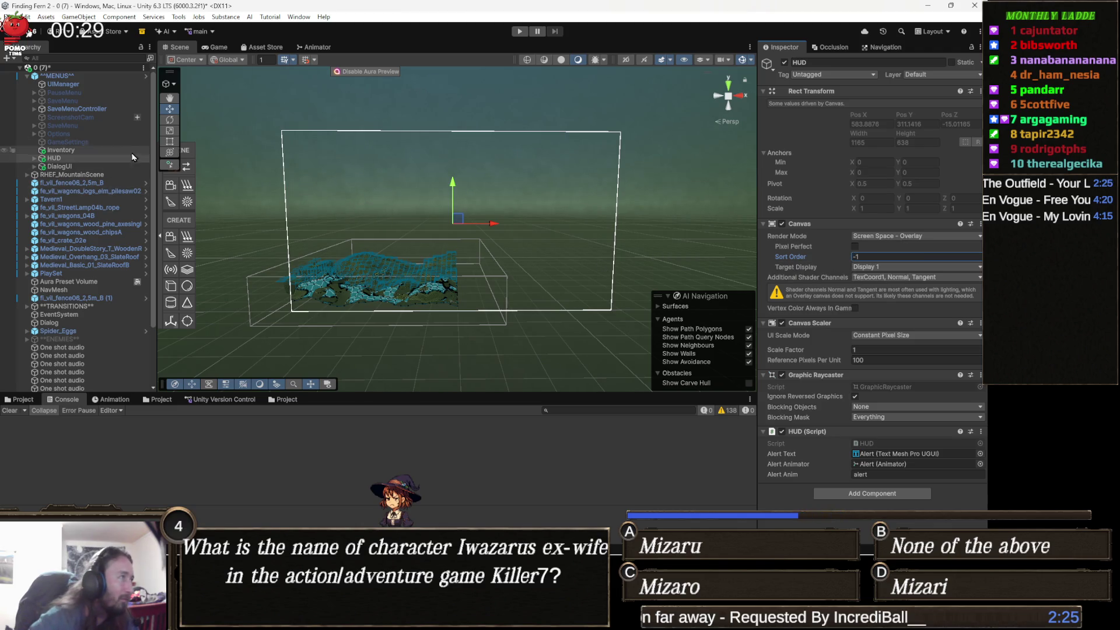
{"action": "left_click", "coordinate": [90, 151]}
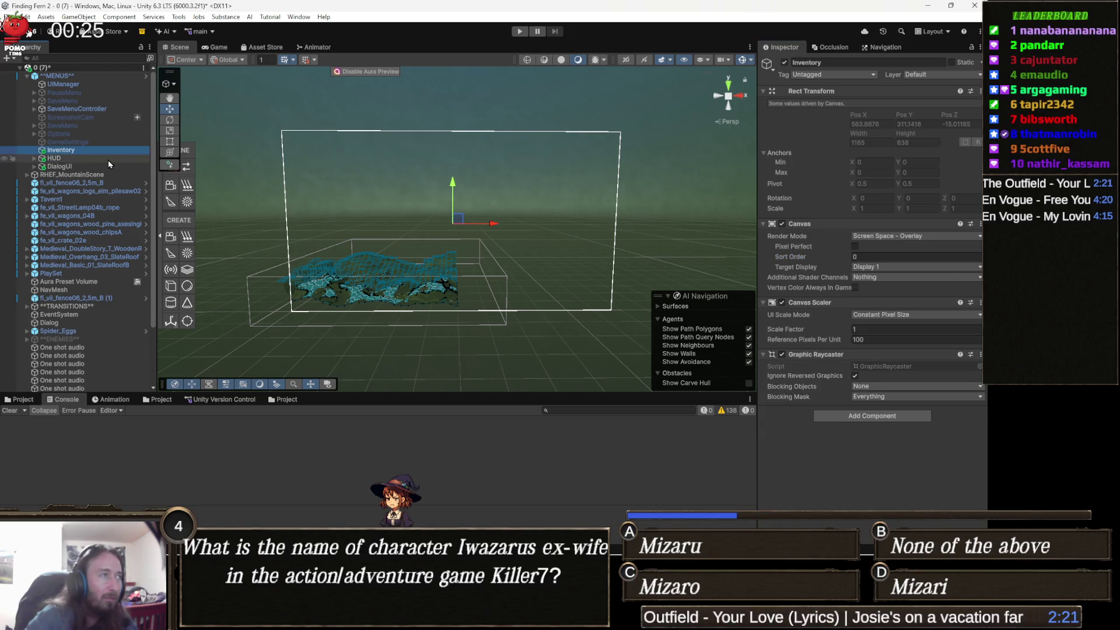
Add a UI Image as a child of the Inventory canvas.
{"action": "right_click", "coordinate": [82, 153]}
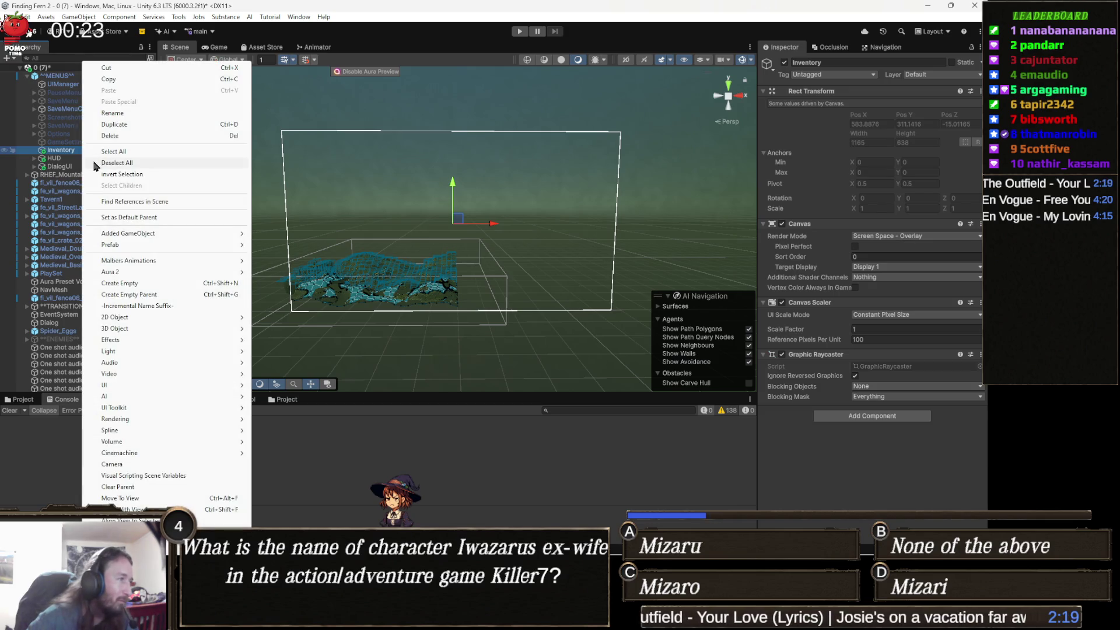
{"action": "mouse_move", "coordinate": [119, 391]}
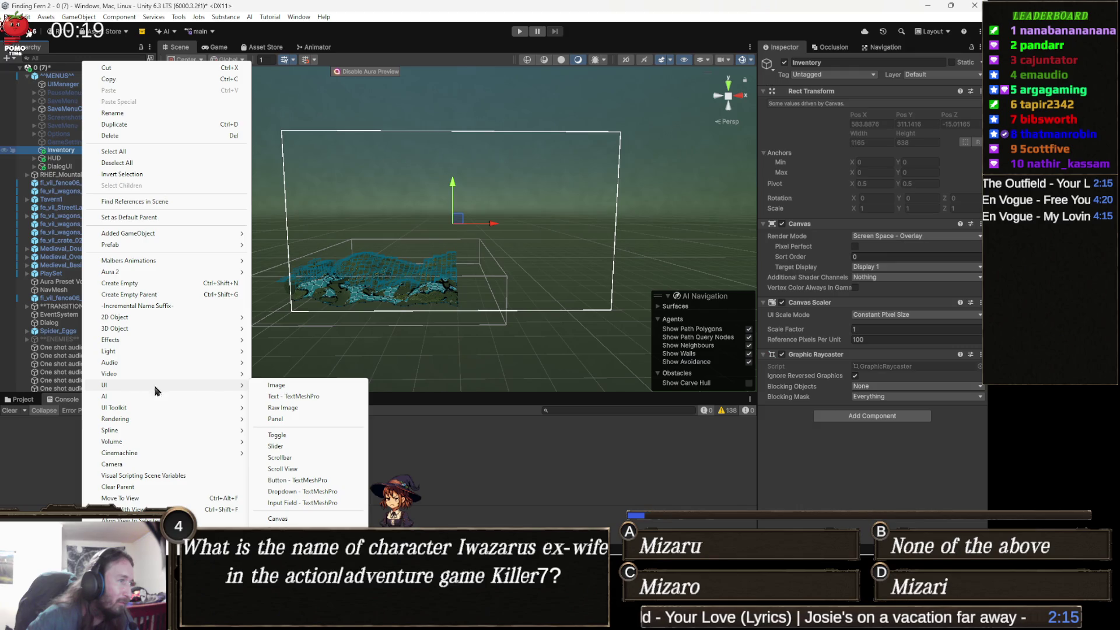
{"action": "left_click", "coordinate": [296, 388]}
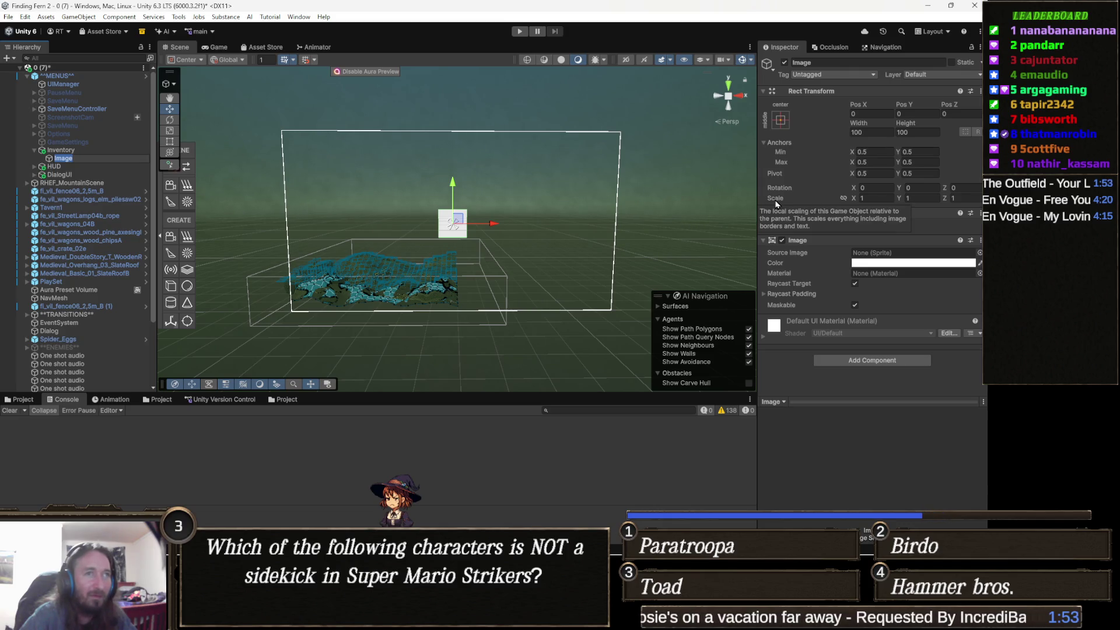
Apply the stretch/stretch anchor preset and set the Image's Left, Top, Bottom and Right offsets to 0.
{"action": "left_click", "coordinate": [780, 119]}
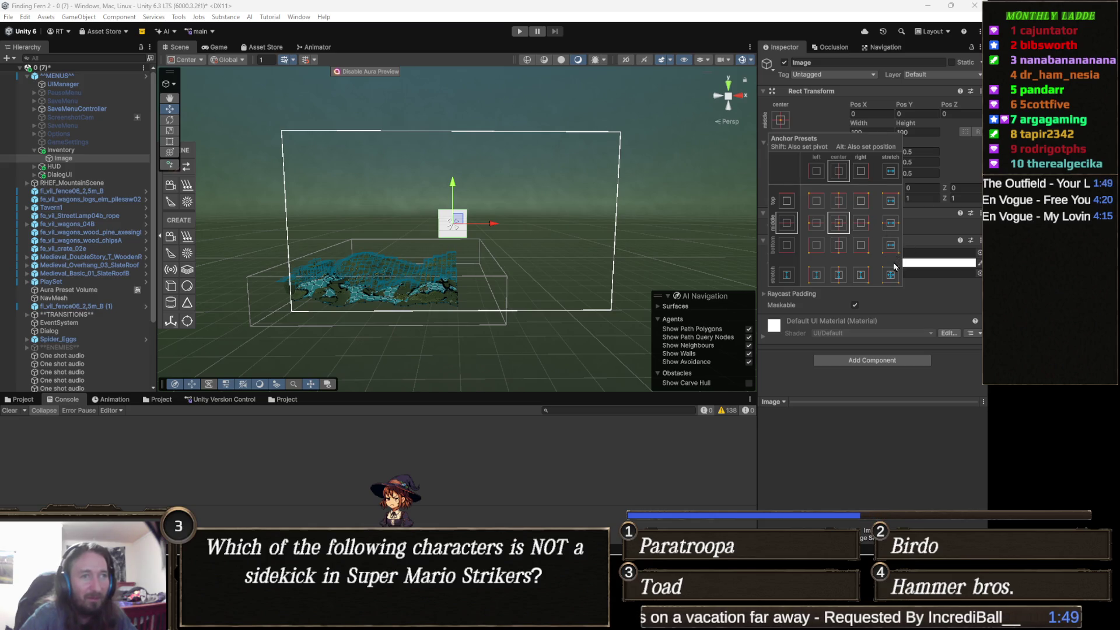
{"action": "left_click", "coordinate": [887, 279]}
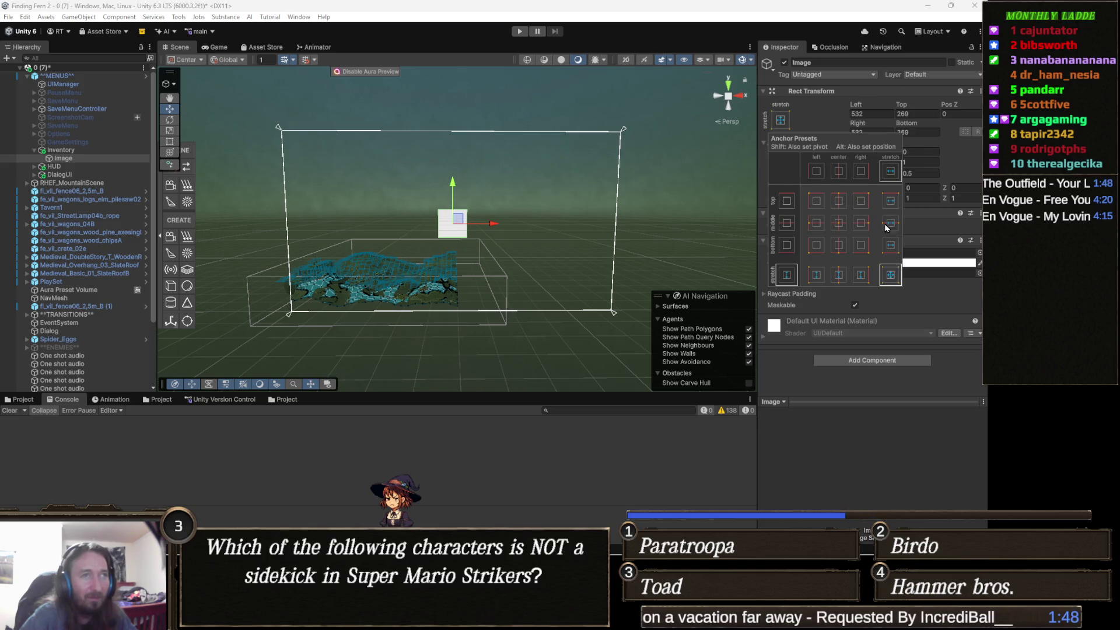
{"action": "left_click", "coordinate": [871, 114]}
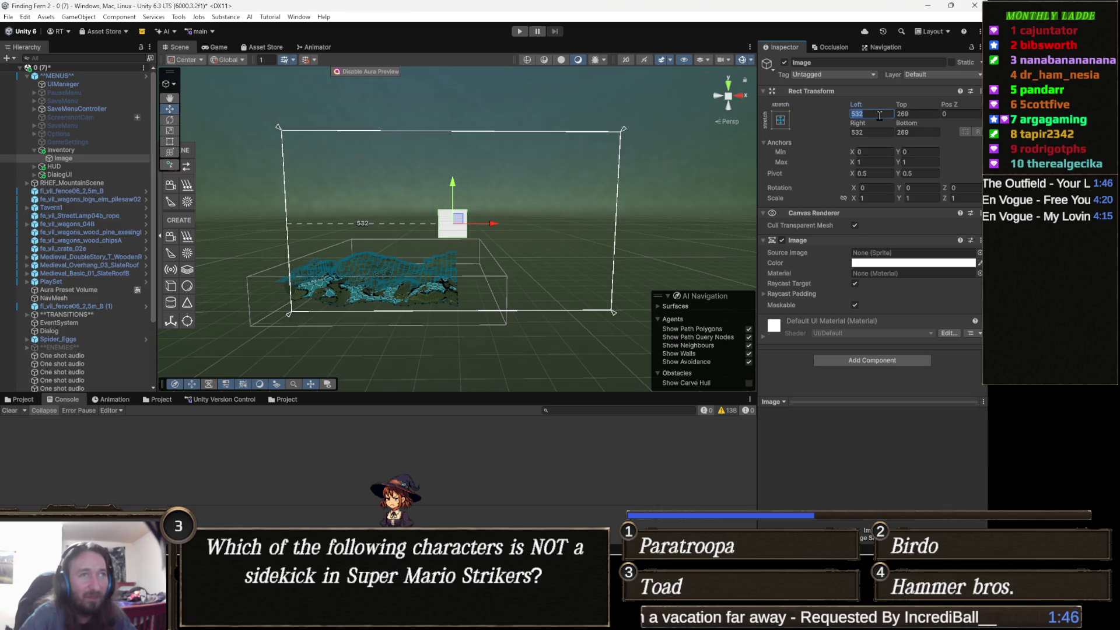
{"action": "key", "text": "BackSpace"}
{"action": "left_click", "coordinate": [927, 114]}
{"action": "key", "text": "BackSpace"}
{"action": "left_click", "coordinate": [918, 132]}
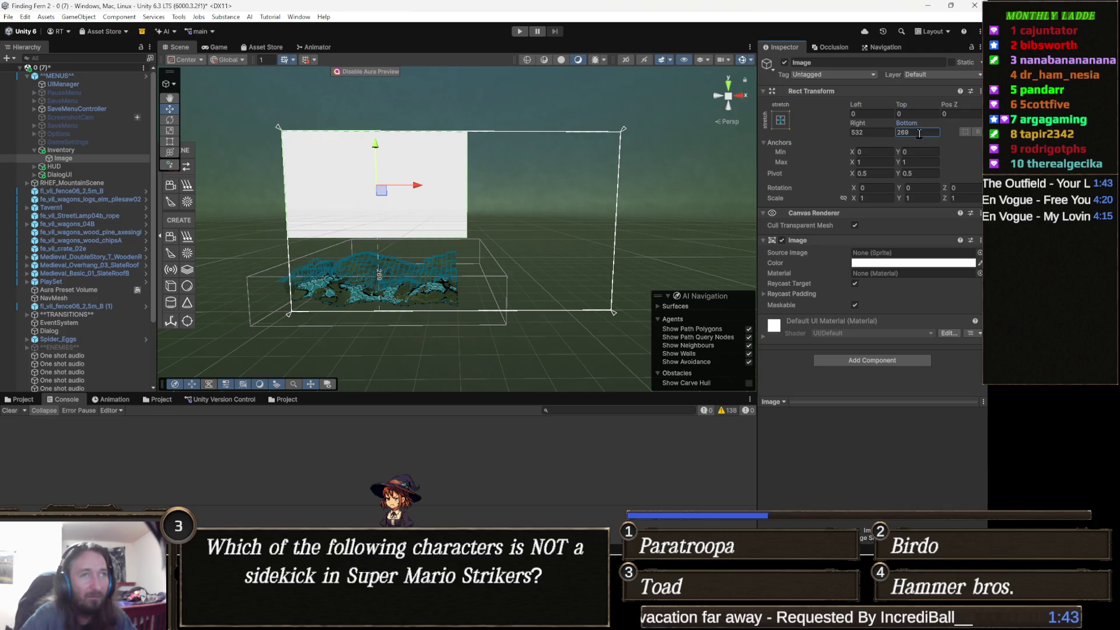
{"action": "key", "text": "BackSpace"}
{"action": "left_click", "coordinate": [867, 132]}
{"action": "key", "text": "BackSpace"}
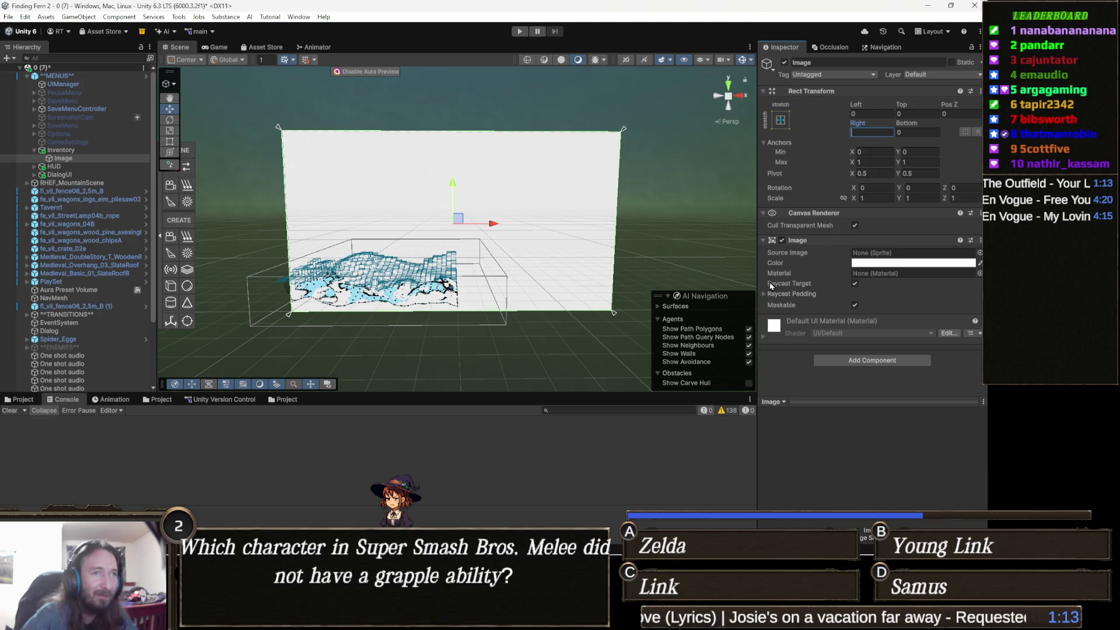
{"action": "left_click", "coordinate": [899, 264]}
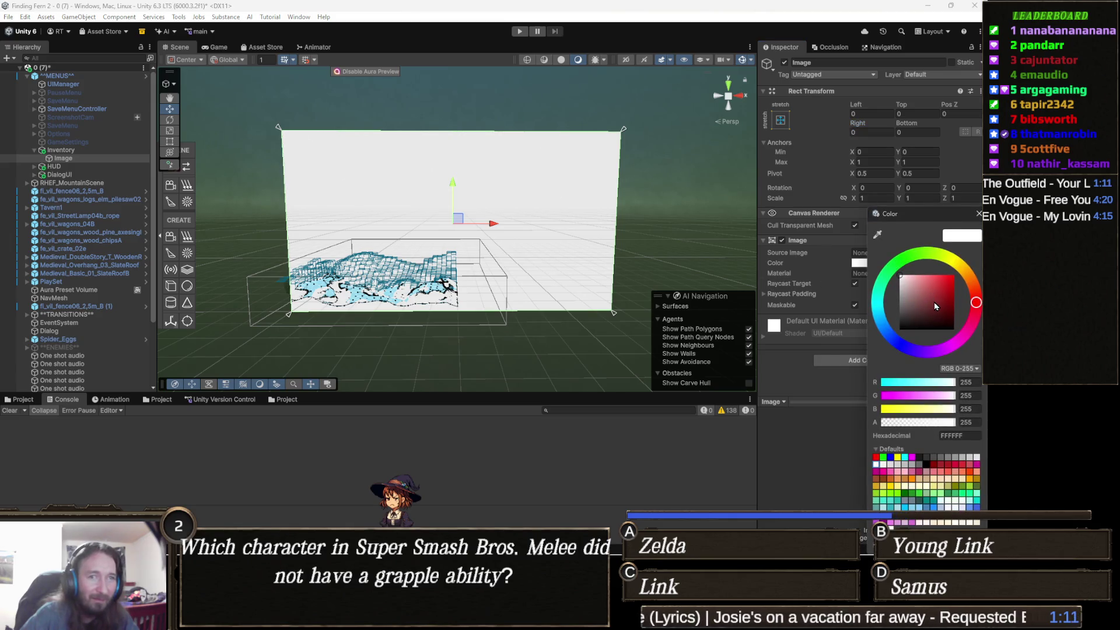
Tint the stretched Image black at alpha 179 and rename it BG.
{"action": "left_click_drag", "start_coordinate": [929, 293], "coordinate": [953, 329]}
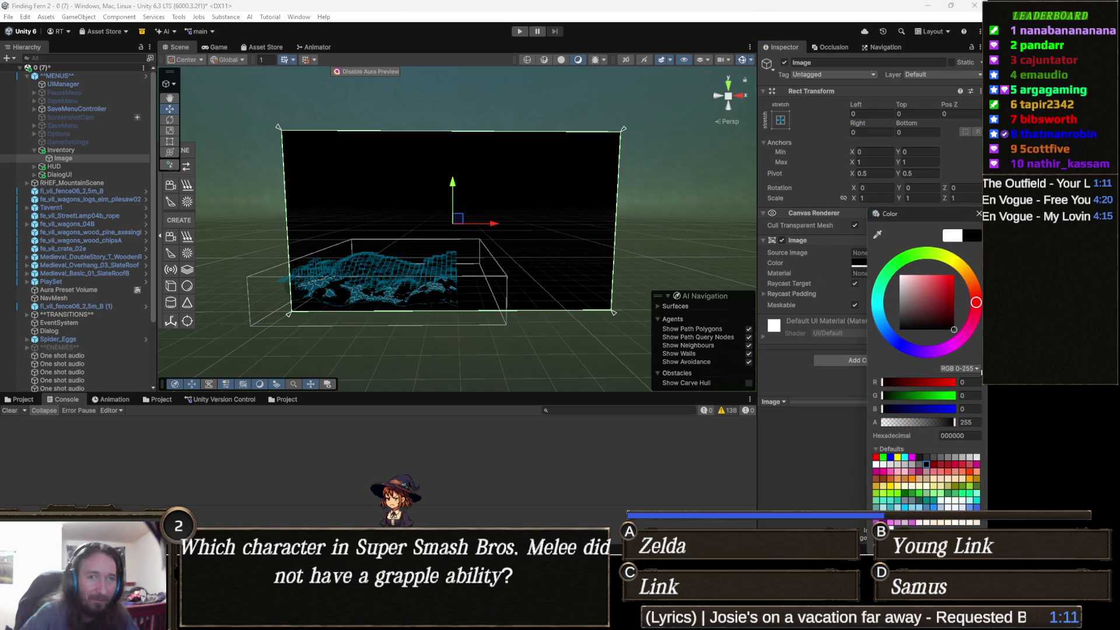
{"action": "left_click", "coordinate": [931, 422]}
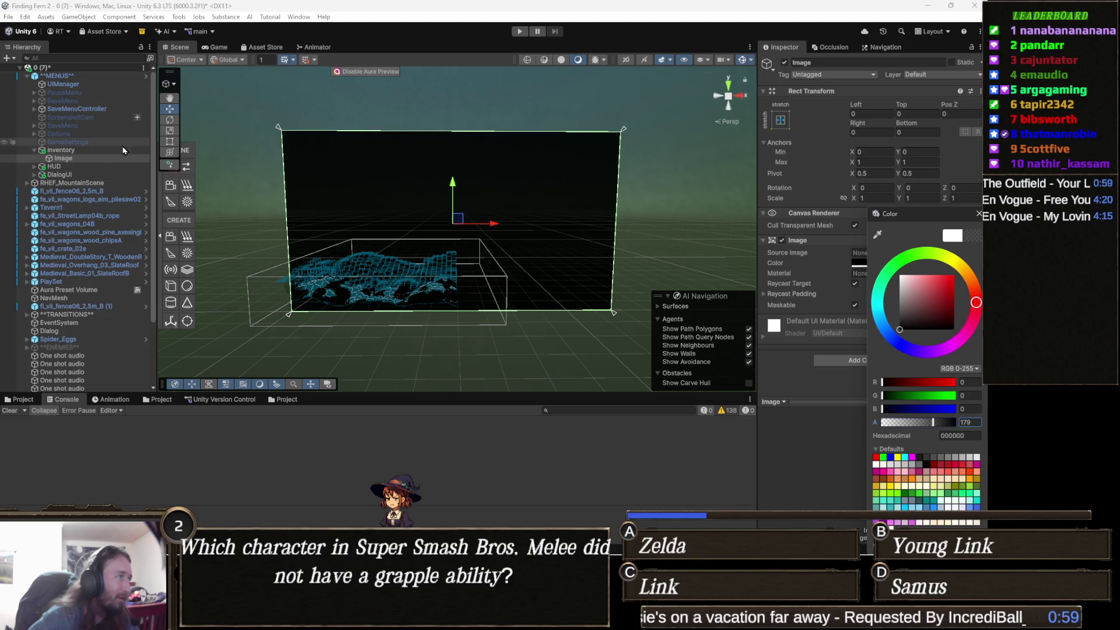
{"action": "left_click", "coordinate": [85, 159]}
{"action": "key", "text": "F2"}
{"action": "type", "text": "BG"}
{"action": "left_click", "coordinate": [92, 150]}
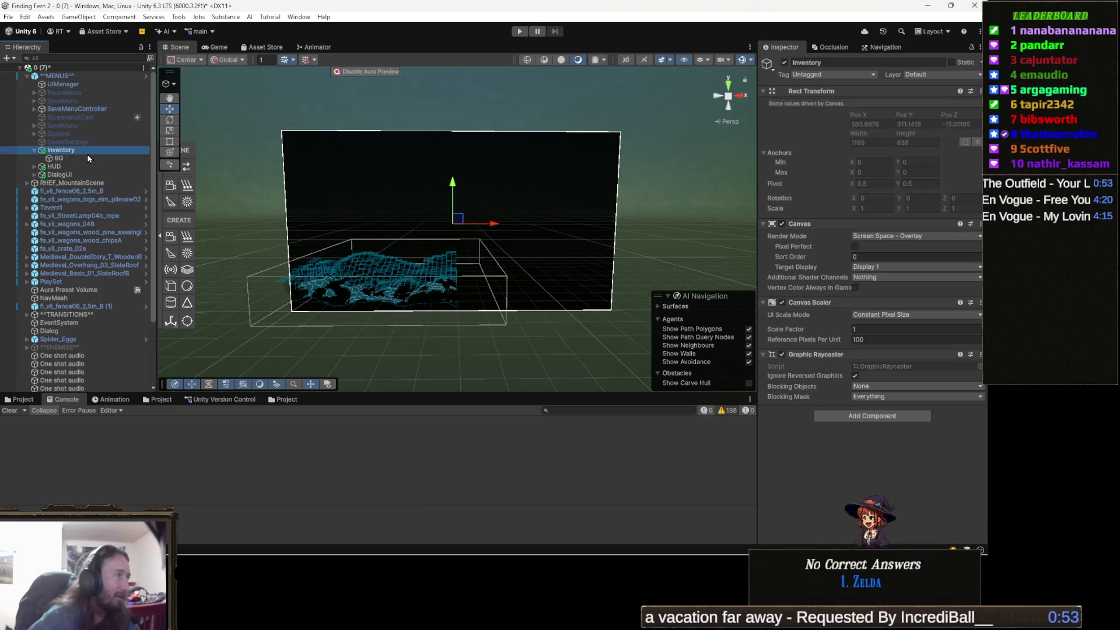
{"action": "left_click", "coordinate": [87, 157]}
Create a UI Text - TextMeshPro object under BG, showing 'New Text' at size 36.
{"action": "right_click", "coordinate": [88, 159]}
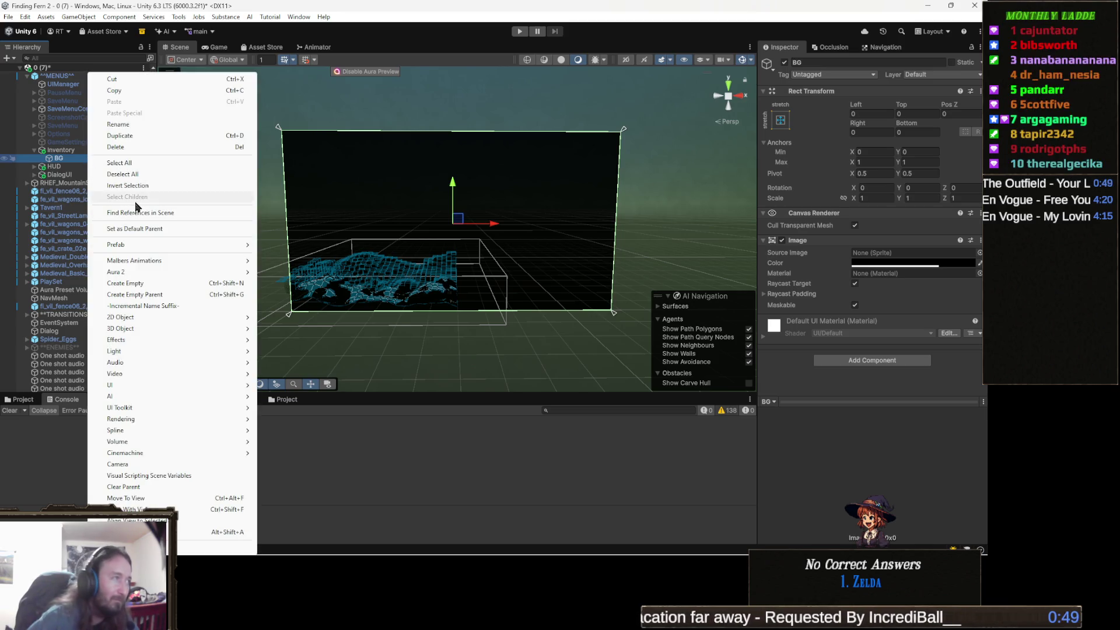
{"action": "mouse_move", "coordinate": [161, 272]}
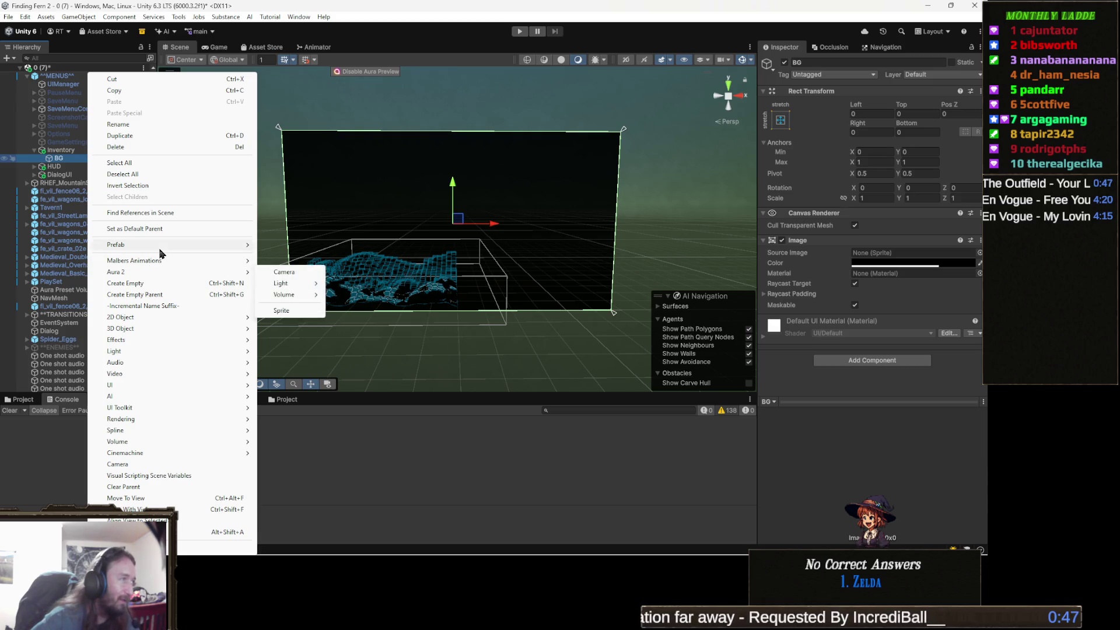
{"action": "mouse_move", "coordinate": [160, 251]}
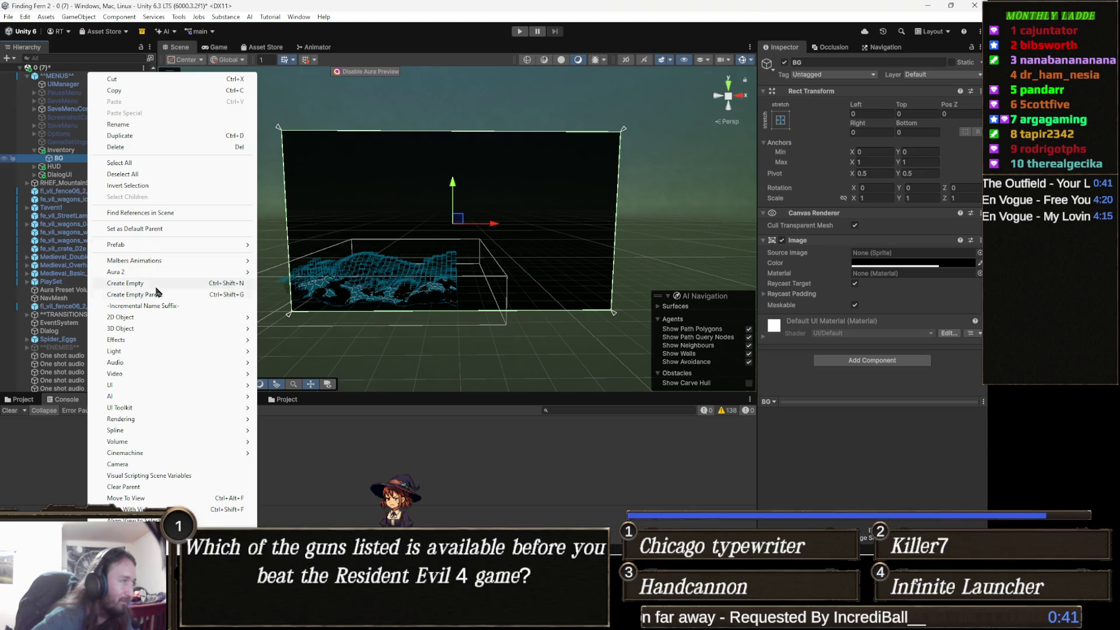
{"action": "mouse_move", "coordinate": [139, 366]}
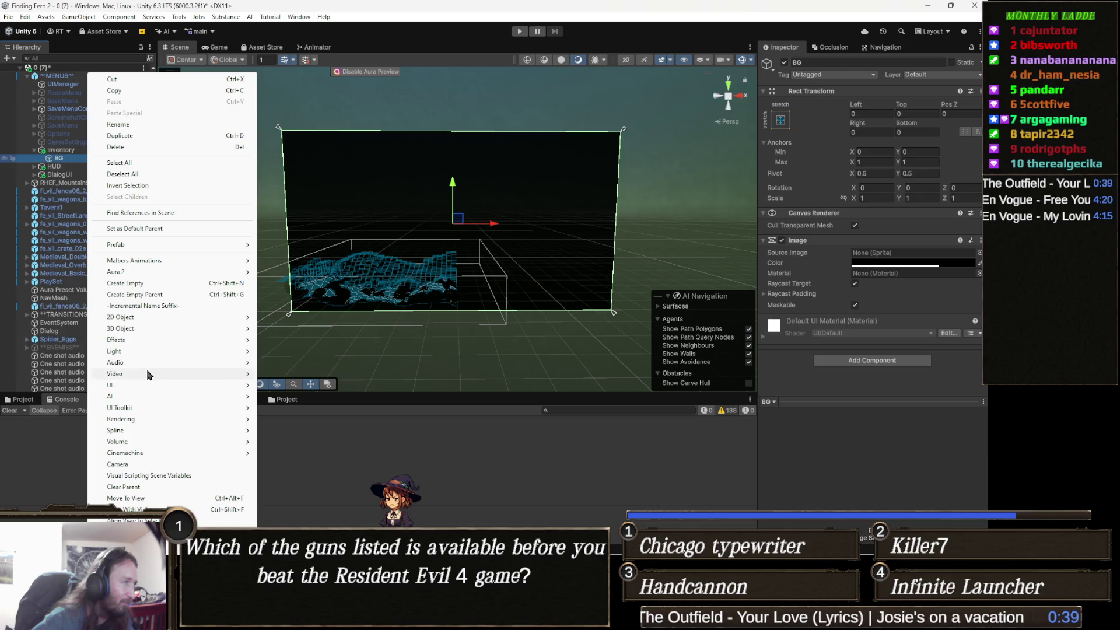
{"action": "mouse_move", "coordinate": [135, 385]}
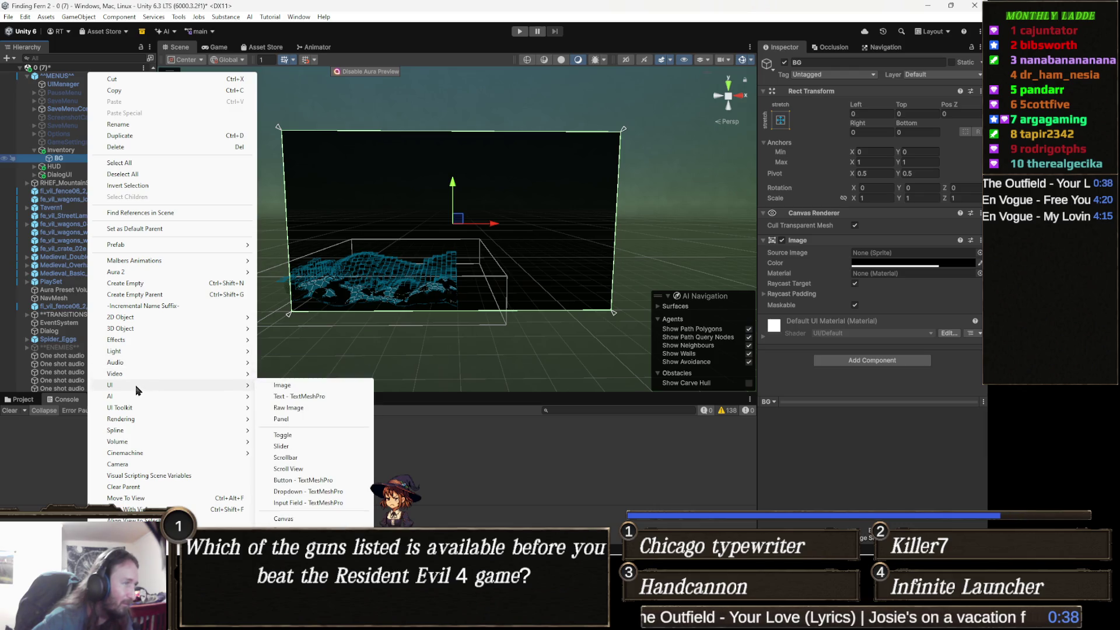
{"action": "left_click", "coordinate": [326, 399]}
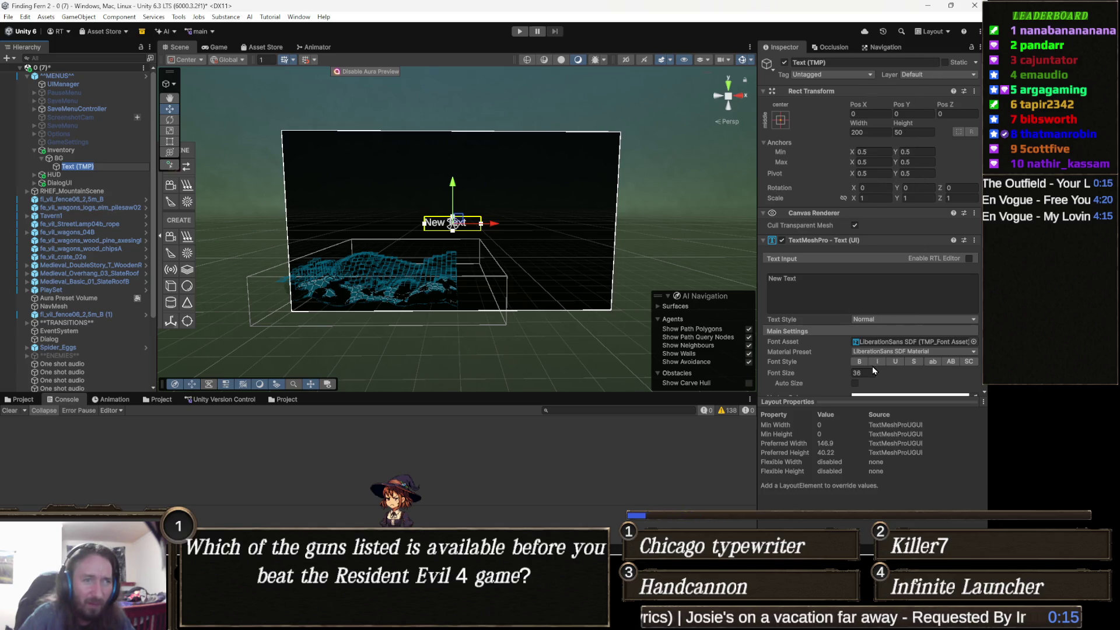
Set the TextMeshPro alignment to center horizontally and middle vertically.
{"action": "scroll", "coordinate": [885, 356], "scroll_direction": "down", "scroll_amount": 1}
{"action": "scroll", "coordinate": [885, 357], "scroll_direction": "down", "scroll_amount": 1}
{"action": "scroll", "coordinate": [894, 357], "scroll_direction": "down", "scroll_amount": 2}
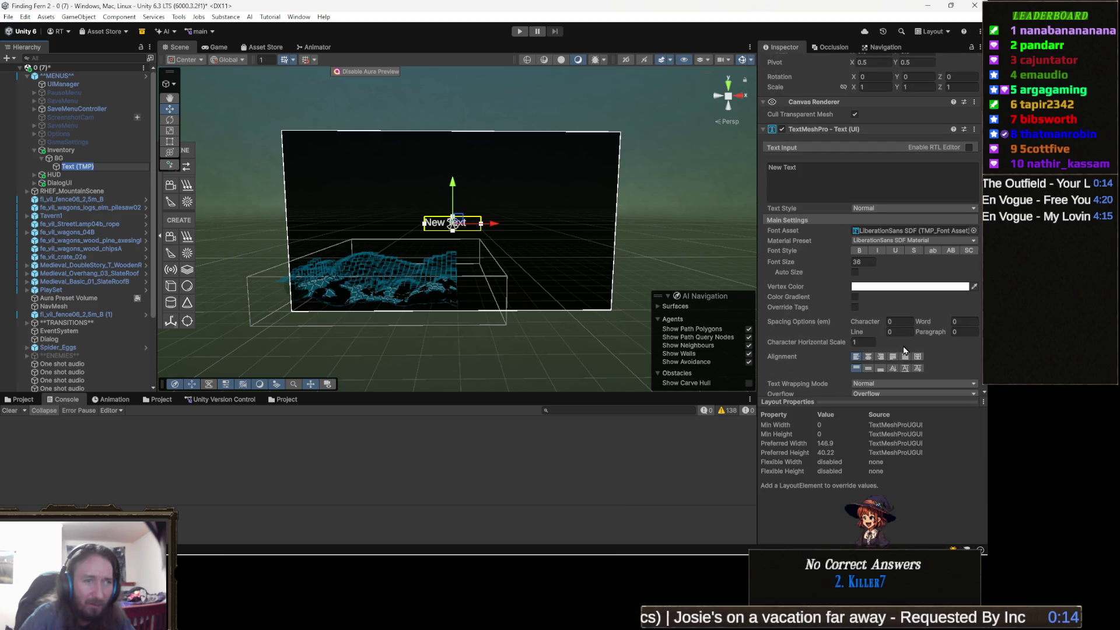
{"action": "left_click", "coordinate": [868, 356]}
{"action": "left_click", "coordinate": [868, 368]}
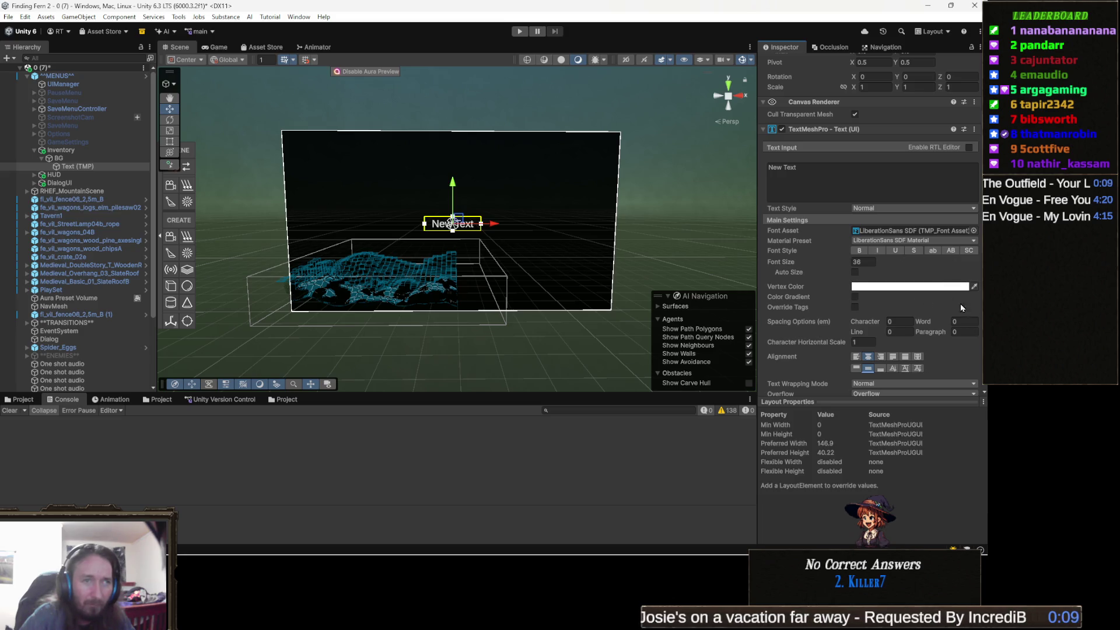
Set the Font Asset to ChopinScript SDF and move the text up toward the canvas top.
{"action": "left_click", "coordinate": [973, 230]}
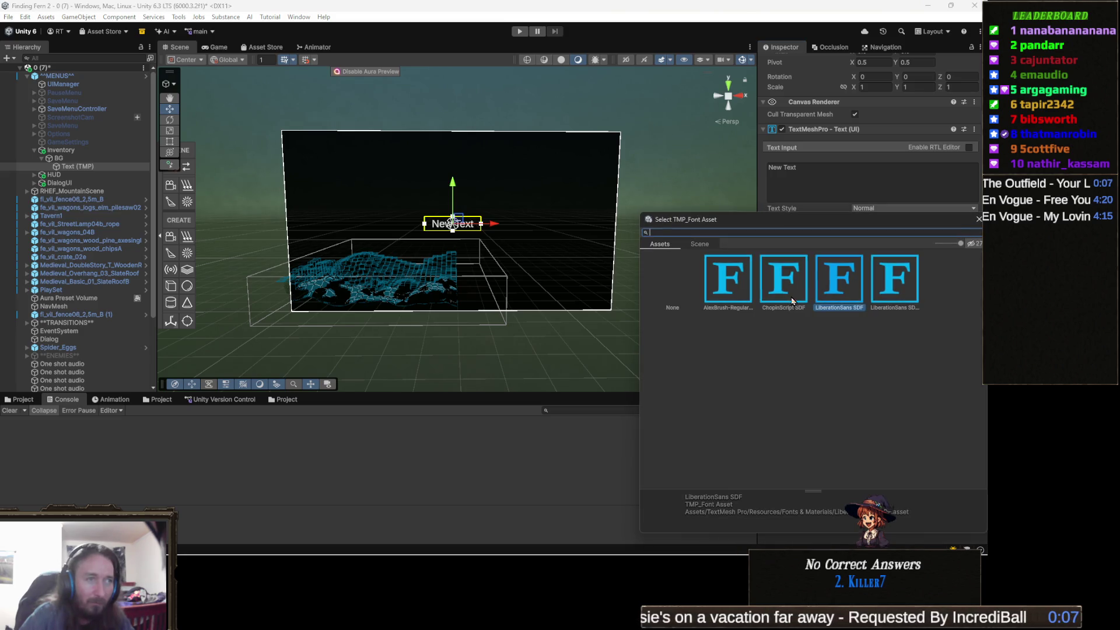
{"action": "left_click", "coordinate": [800, 290]}
{"action": "scroll", "coordinate": [495, 230], "scroll_direction": "up", "scroll_amount": 4}
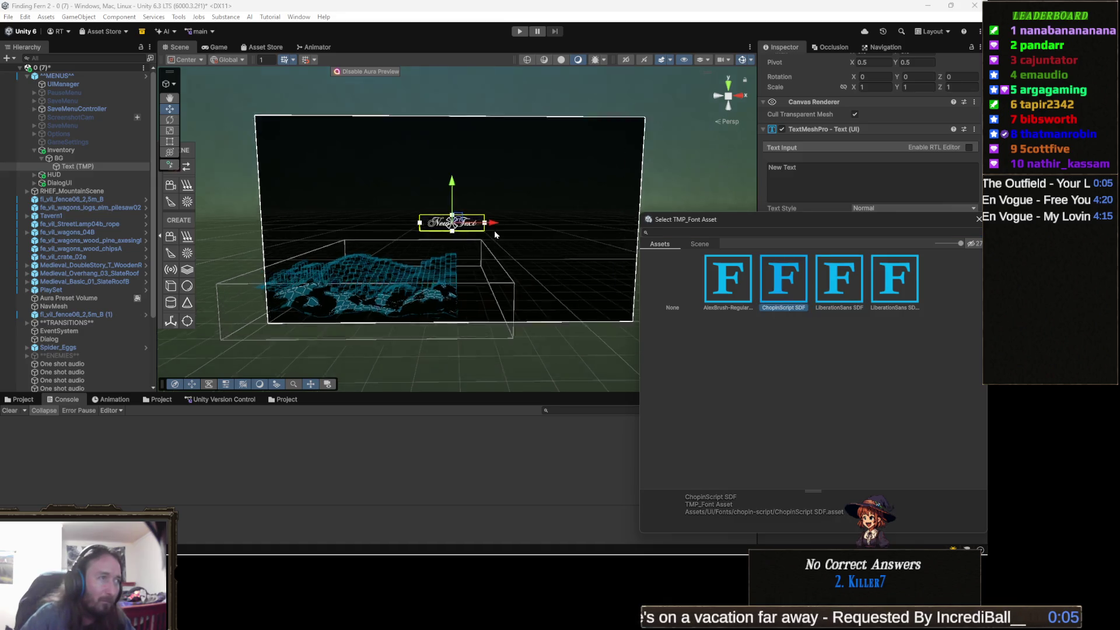
{"action": "scroll", "coordinate": [525, 205], "scroll_direction": "down", "scroll_amount": 2}
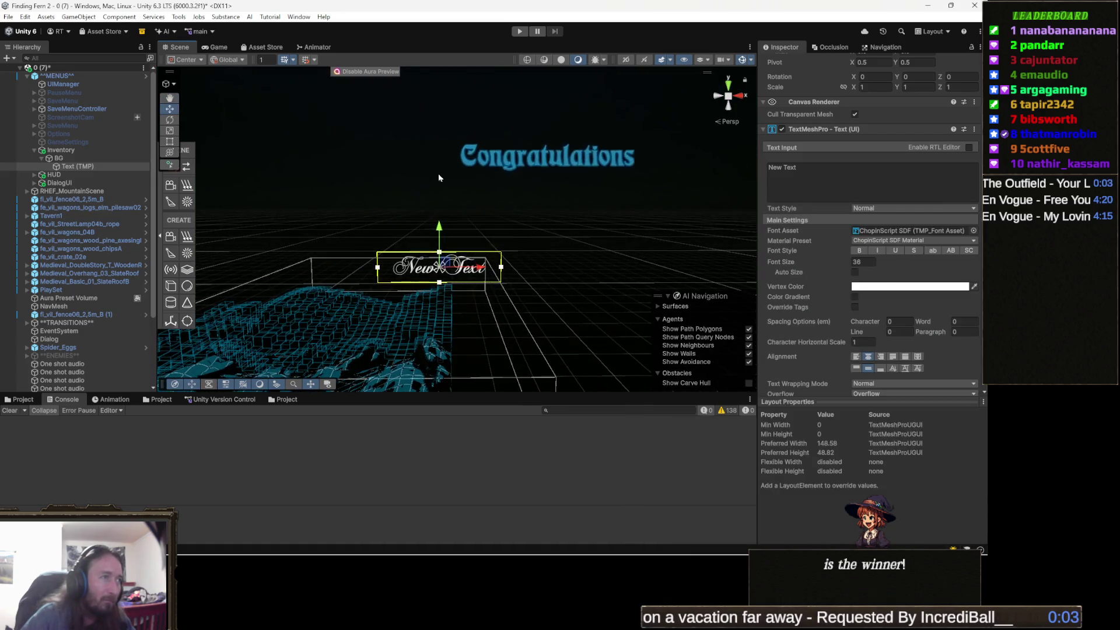
{"action": "mouse_move", "coordinate": [439, 231]}
{"action": "left_mouse_down"}
{"action": "mouse_move", "coordinate": [481, 102]}
{"action": "mouse_move", "coordinate": [461, 181]}
{"action": "mouse_move", "coordinate": [646, 218]}
{"action": "left_mouse_up"}
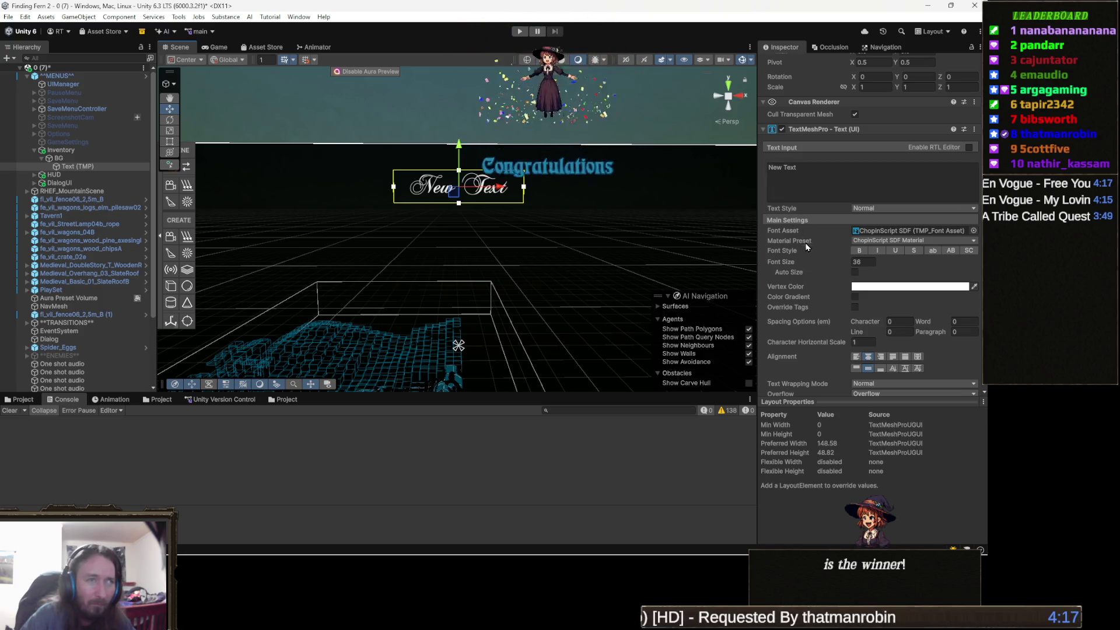
Replace 'New Text' with 'Inventory' in the Text Input box.
{"action": "left_click", "coordinate": [810, 194]}
{"action": "key", "text": "ctrl+a"}
{"action": "type", "text": "I"}
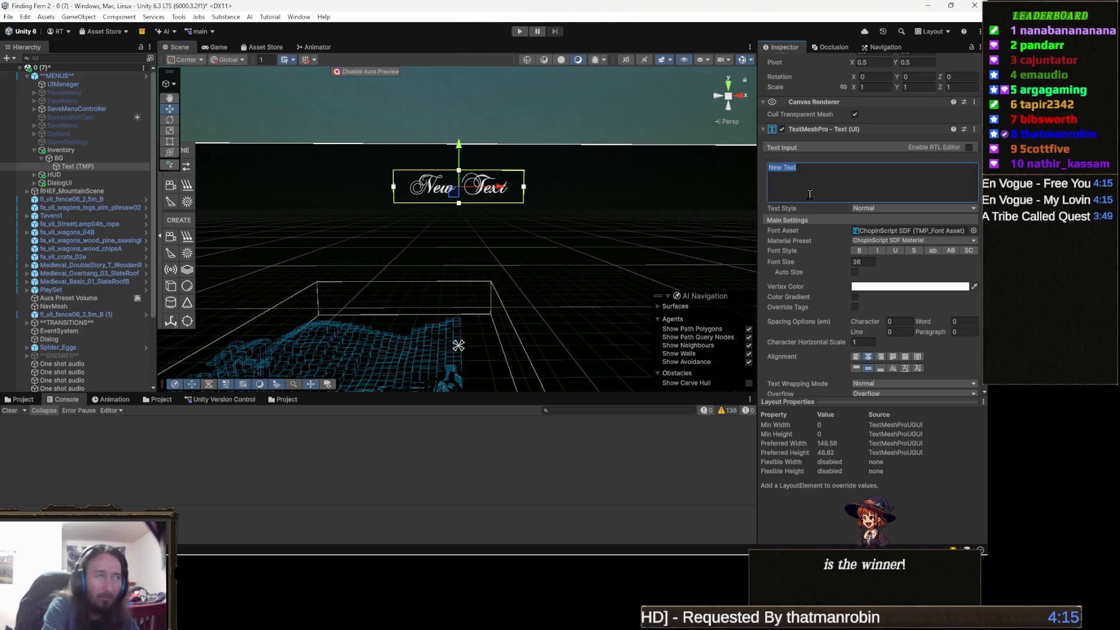
{"action": "type", "text": "nventory"}
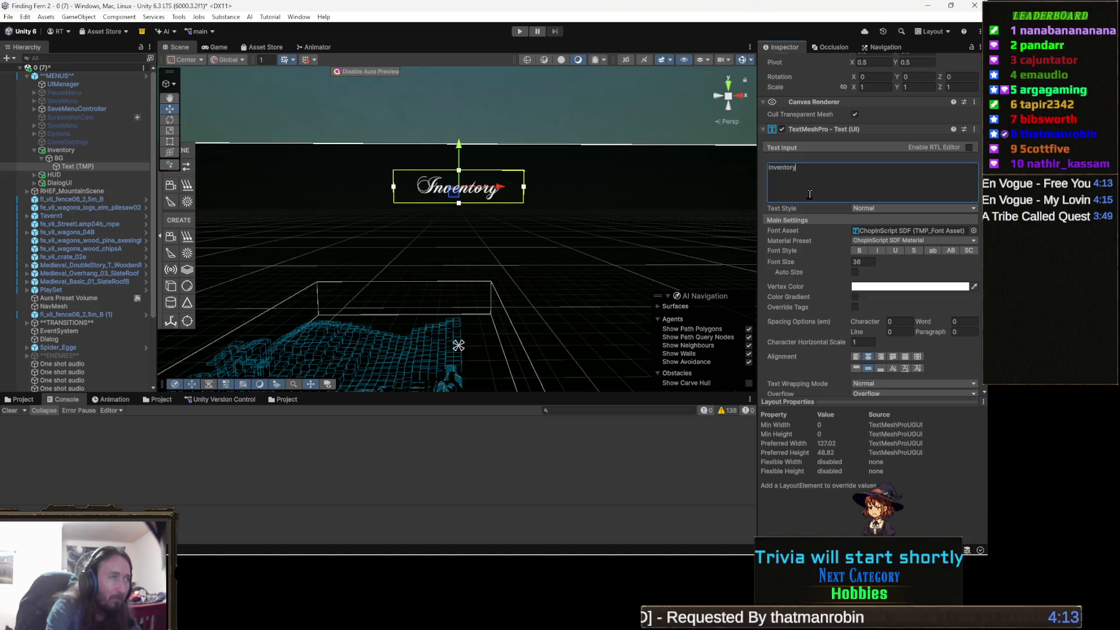
{"action": "key", "text": "BackSpace"}
{"action": "key", "text": "BackSpace"}
{"action": "key", "text": "BackSpace"}
{"action": "type", "text": "NV"}
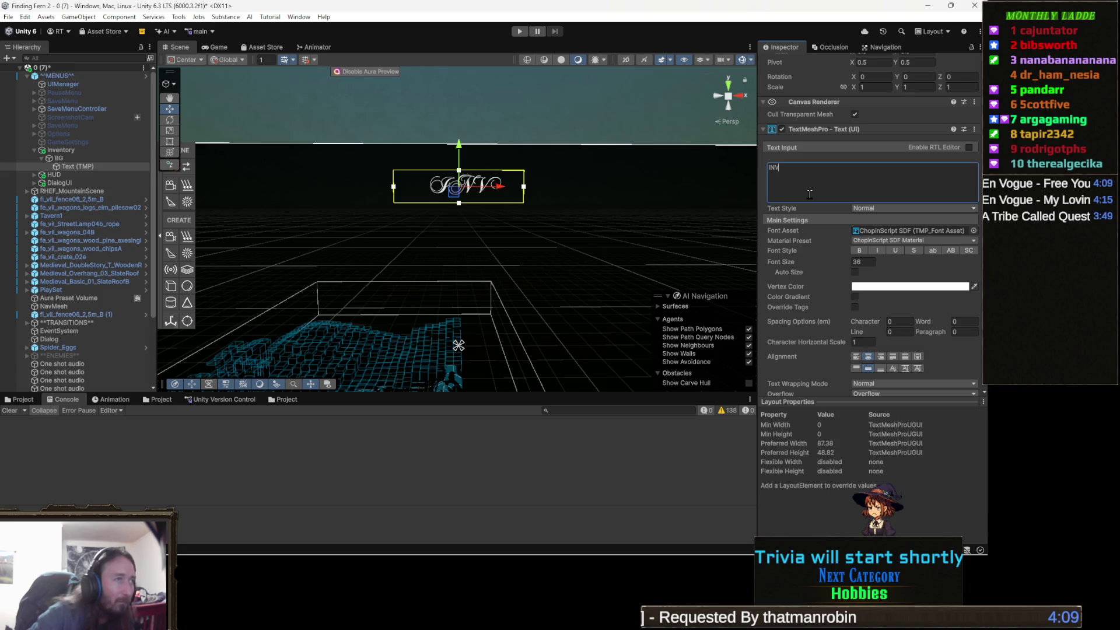
{"action": "type", "text": "ENTORY"}
{"action": "key", "text": "BackSpace"}
{"action": "key", "text": "BackSpace"}
{"action": "key", "text": "BackSpace"}
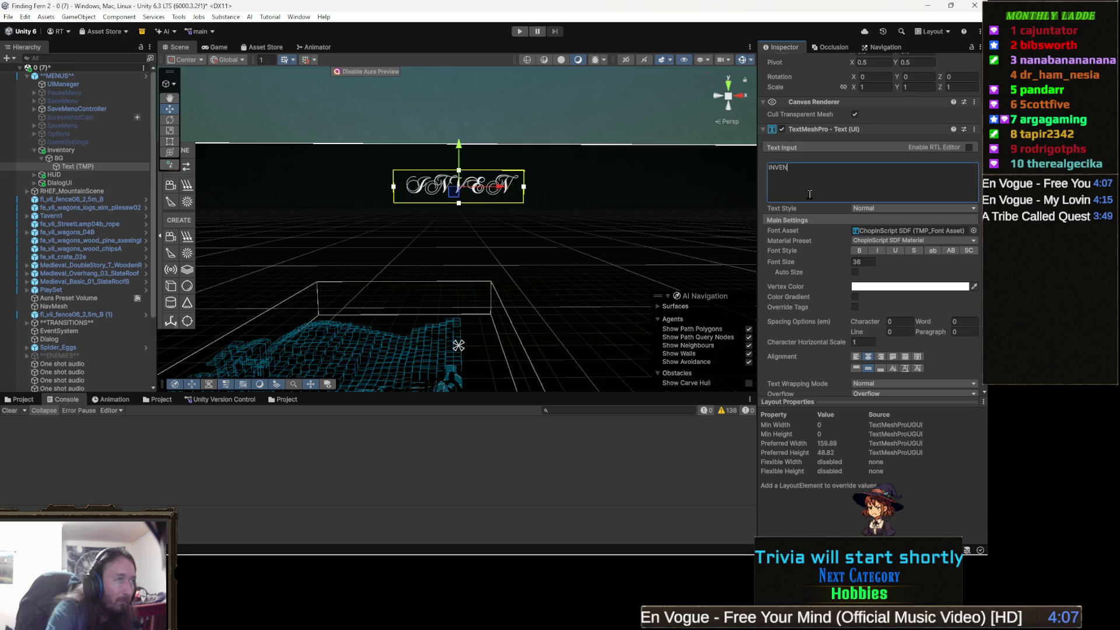
{"action": "type", "text": "nventory"}
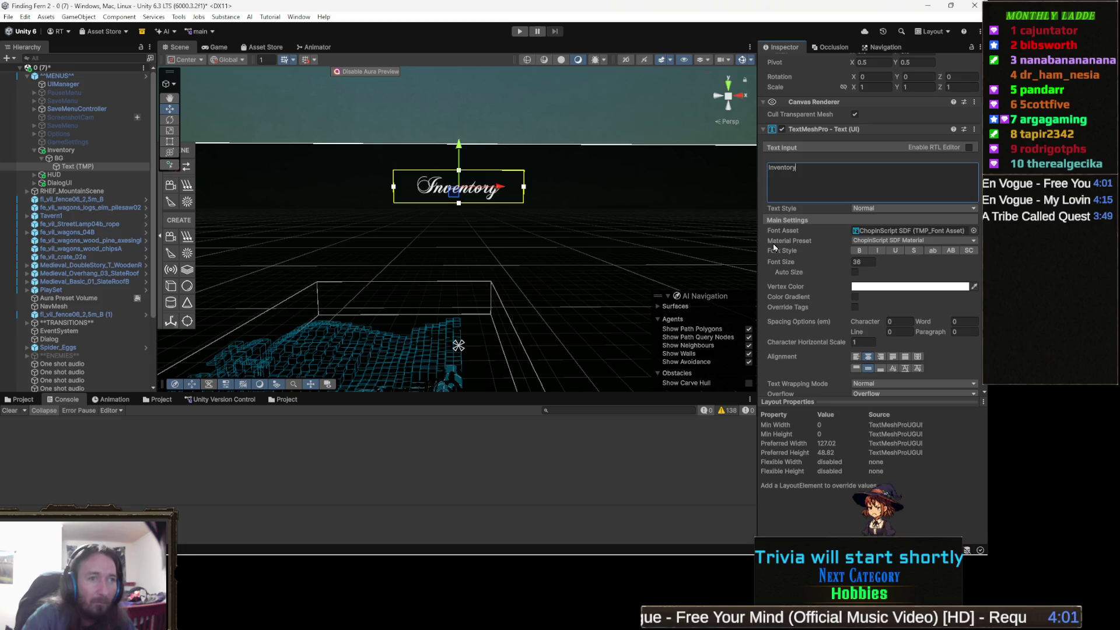
{"action": "scroll", "coordinate": [845, 175], "scroll_direction": "up", "scroll_amount": 2}
{"action": "left_click", "coordinate": [873, 76]}
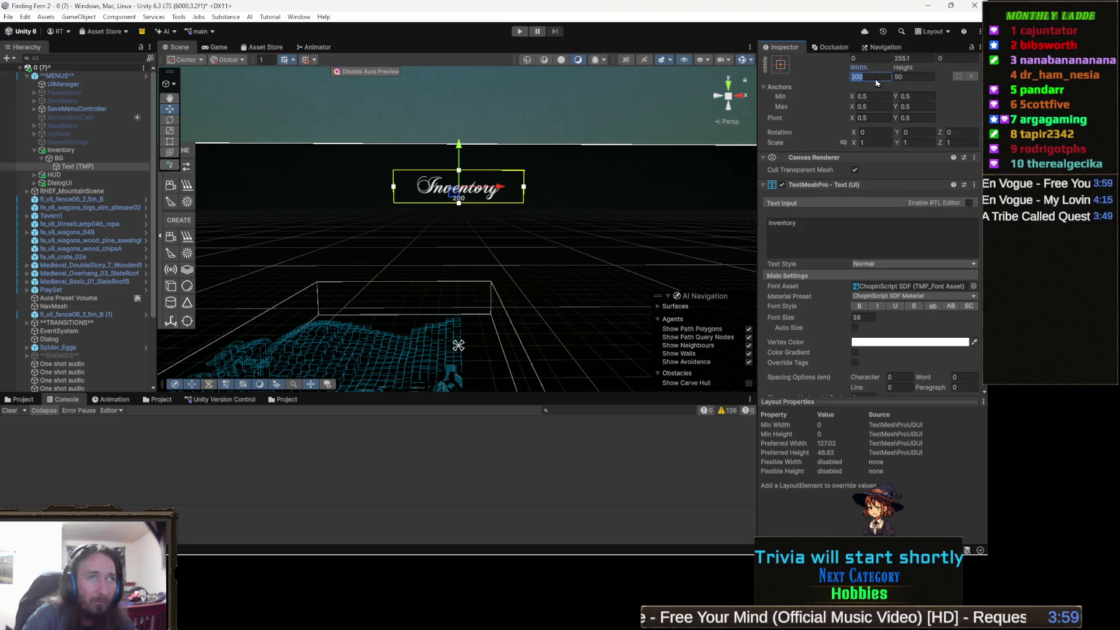
Set the header's width to 400 and its font size to 55.
{"action": "type", "text": "400"}
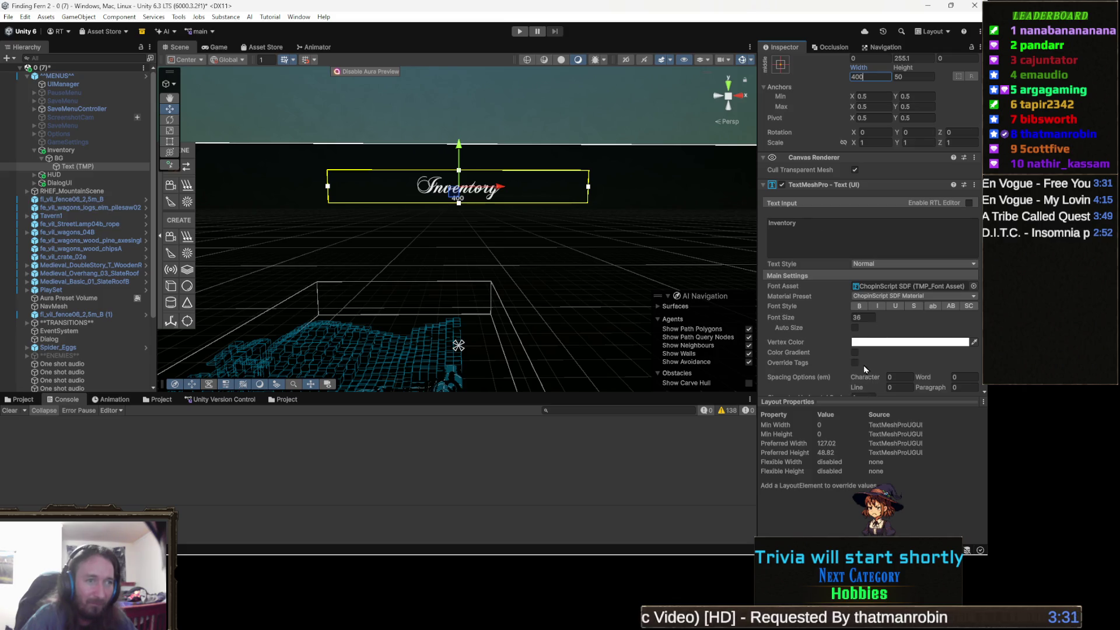
{"action": "left_click_drag", "start_coordinate": [844, 317], "coordinate": [866, 322]}
{"action": "scroll", "coordinate": [403, 231], "scroll_direction": "down", "scroll_amount": 5}
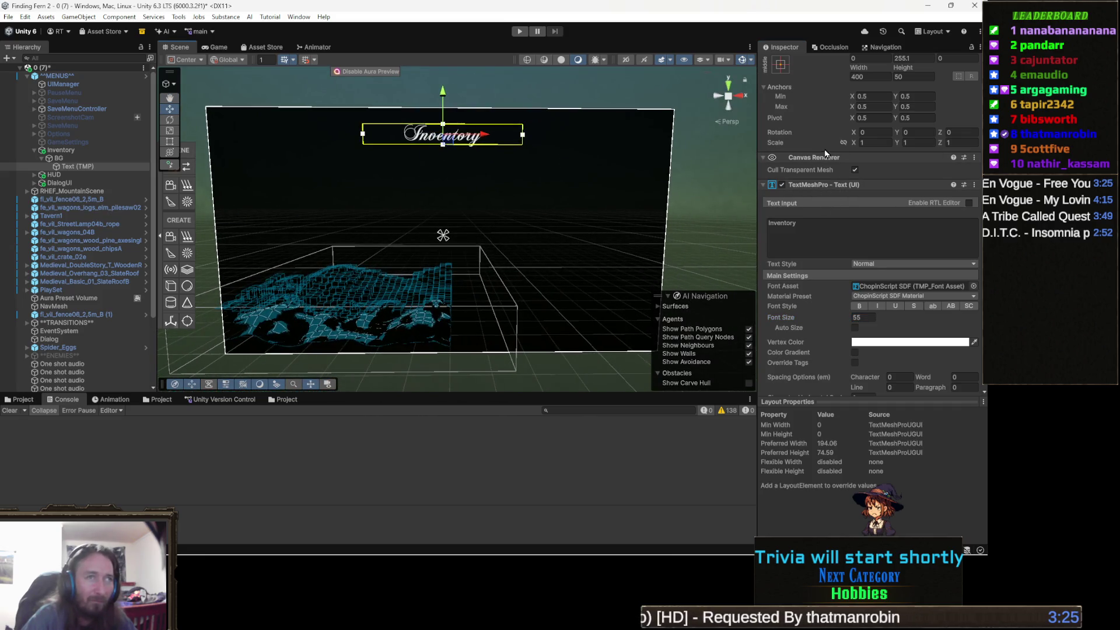
{"action": "scroll", "coordinate": [810, 124], "scroll_direction": "up", "scroll_amount": 2}
Anchor the header to the top centre of the canvas, then switch to the browser.
{"action": "left_click", "coordinate": [781, 120]}
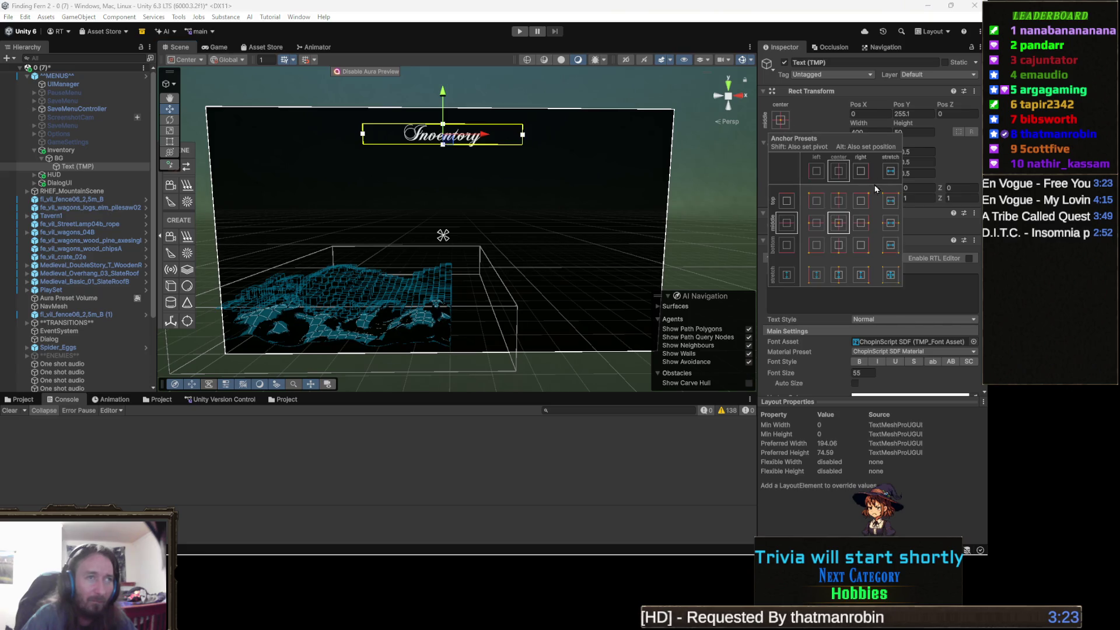
{"action": "left_click", "coordinate": [840, 200]}
{"action": "left_click_drag", "start_coordinate": [393, 232], "coordinate": [415, 241]}
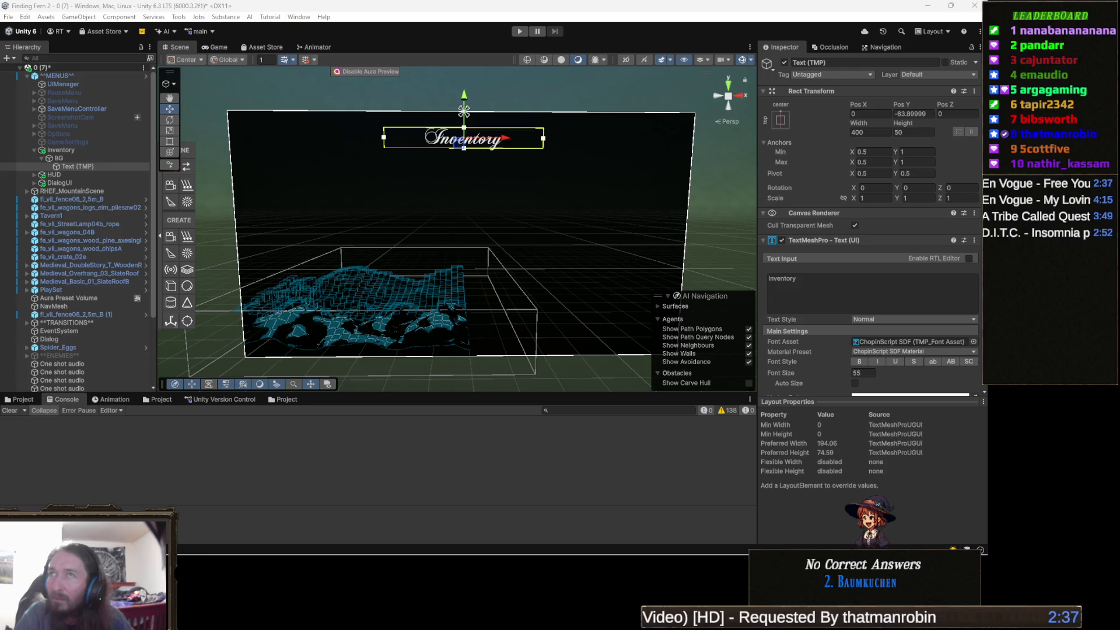
{"action": "key", "text": "alt+Tab"}
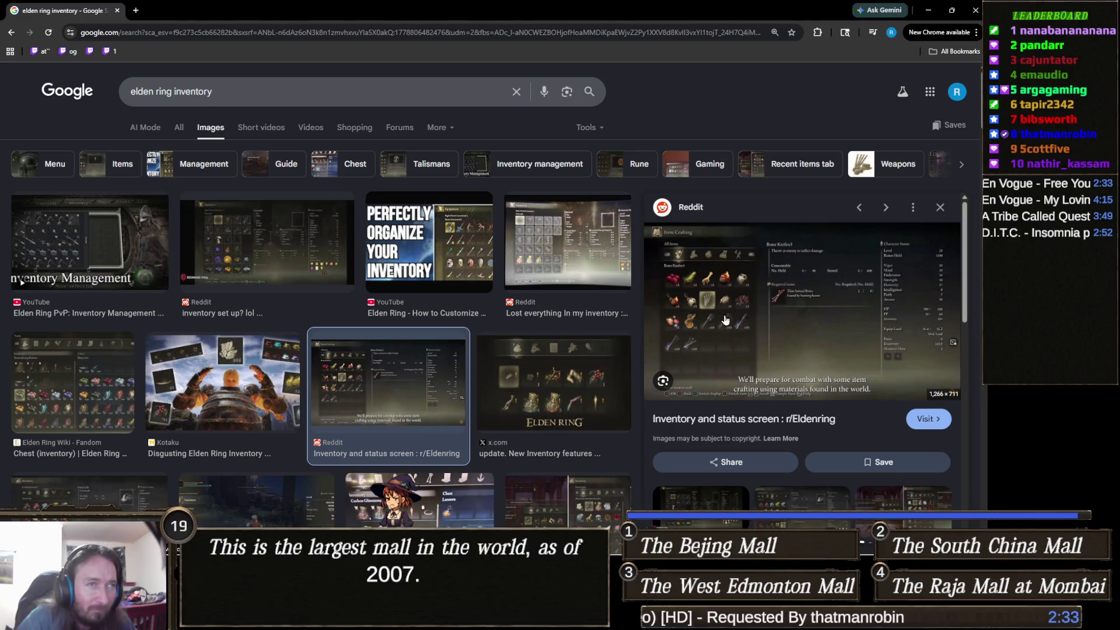
Open the Reddit Elden Ring inventory image full size in a new tab, then close Chrome.
{"action": "right_click", "coordinate": [796, 306]}
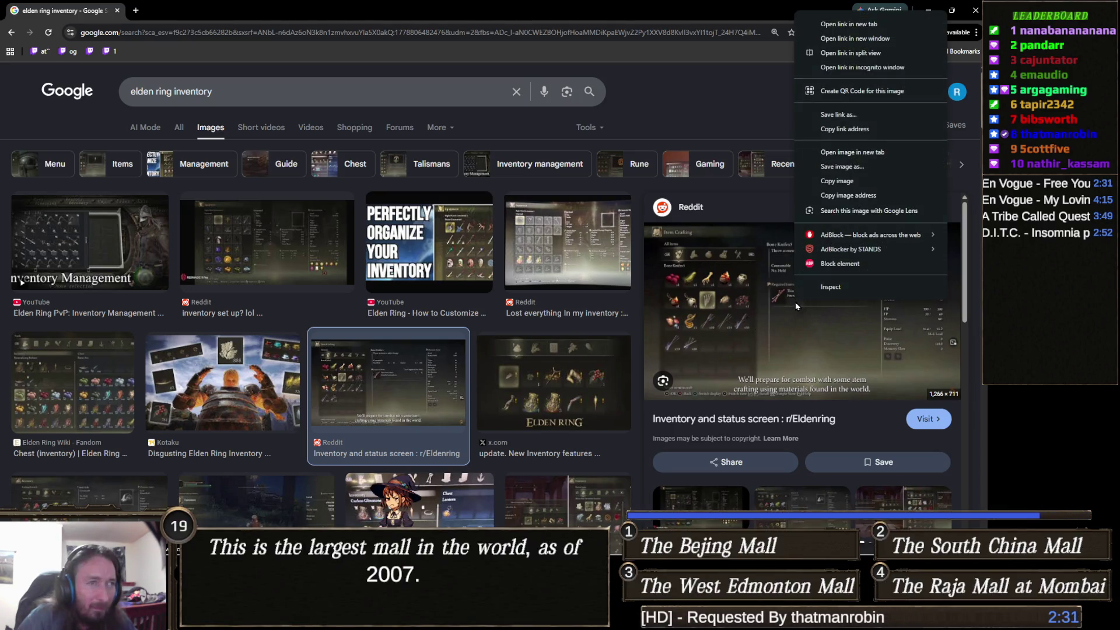
{"action": "left_click", "coordinate": [879, 153]}
{"action": "left_click", "coordinate": [210, 10]}
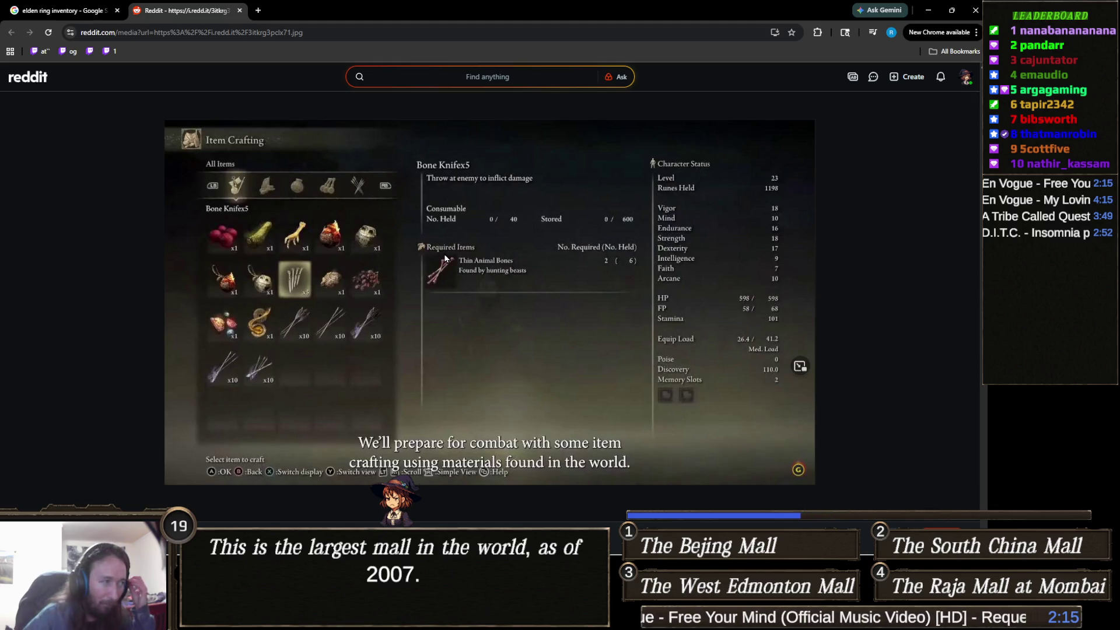
{"action": "left_click", "coordinate": [975, 10]}
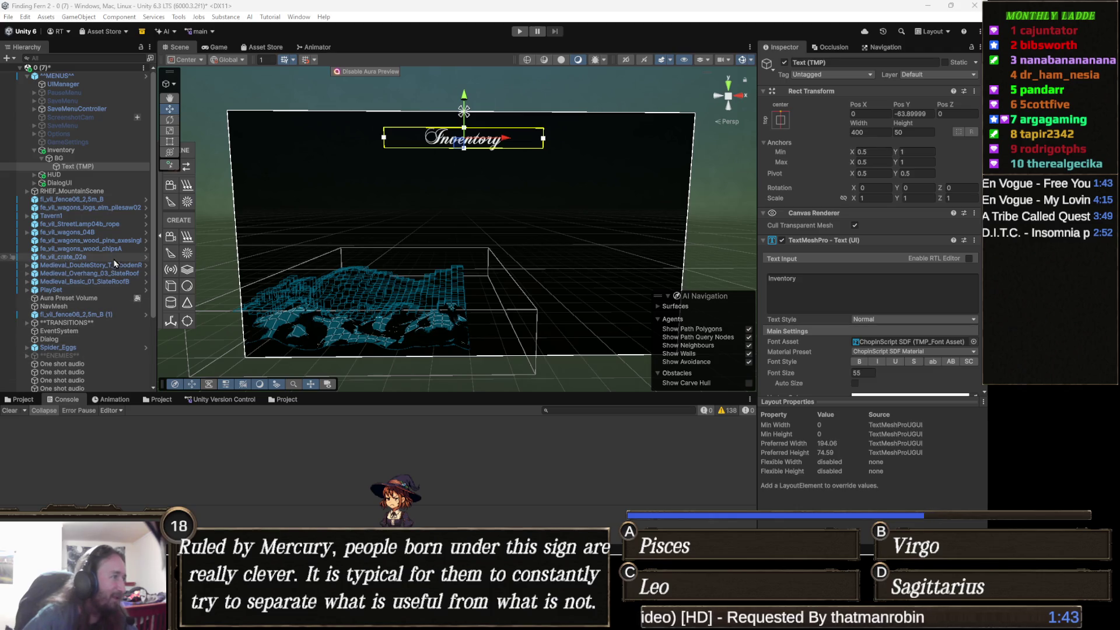
Rename the Text (TMP) title object under BG to 'Header'.
{"action": "left_click", "coordinate": [79, 159]}
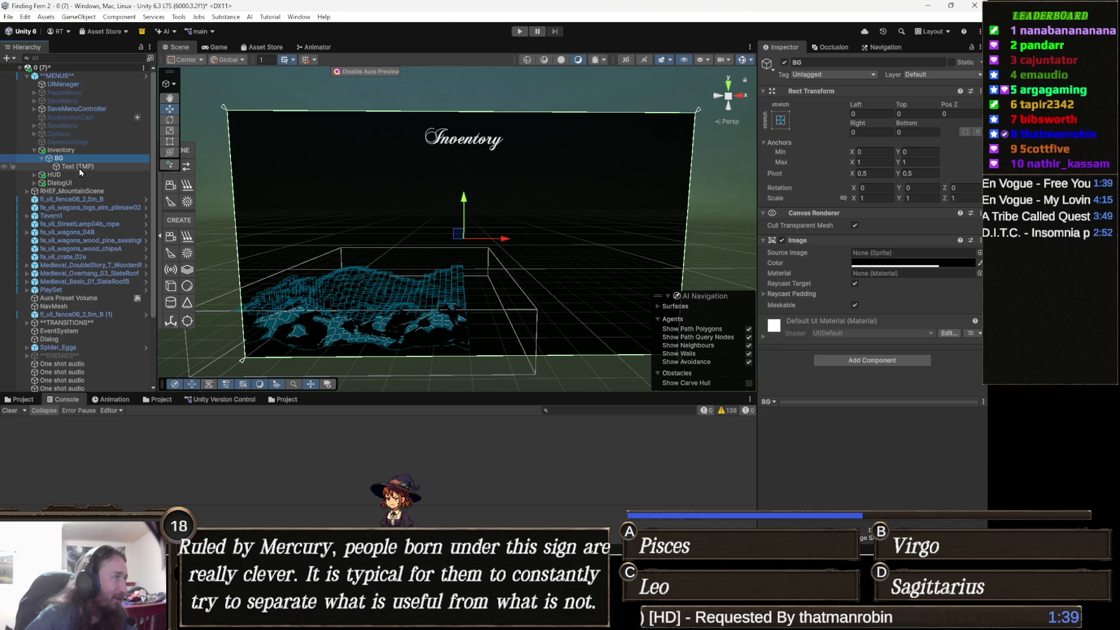
{"action": "left_click", "coordinate": [90, 167]}
{"action": "key", "text": "F2"}
{"action": "type", "text": "Hew"}
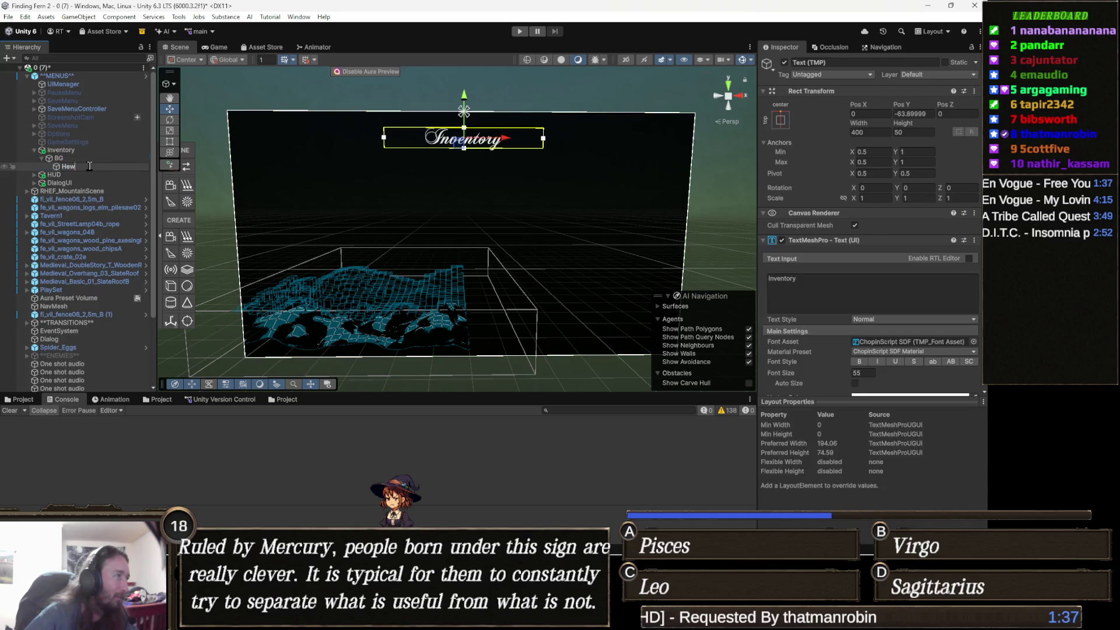
{"action": "key", "text": "BackSpace"}
{"action": "type", "text": "er"}
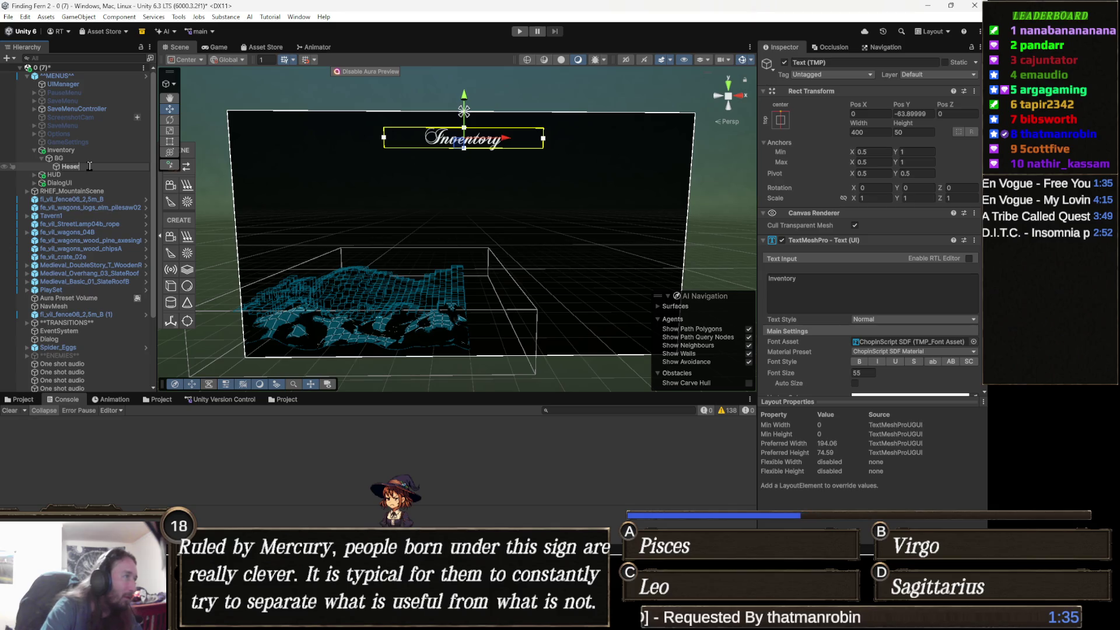
{"action": "key", "text": "Return"}
{"action": "right_click", "coordinate": [74, 158]}
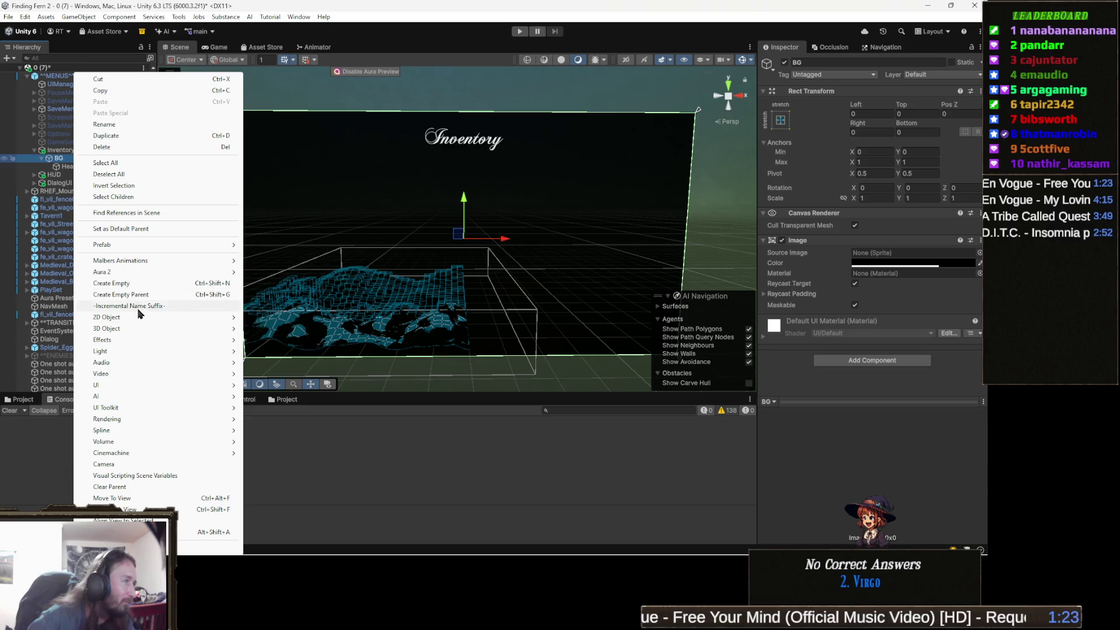
Add a UI Image under BG and size it into a 353×478 panel at the canvas's upper left.
{"action": "mouse_move", "coordinate": [138, 351]}
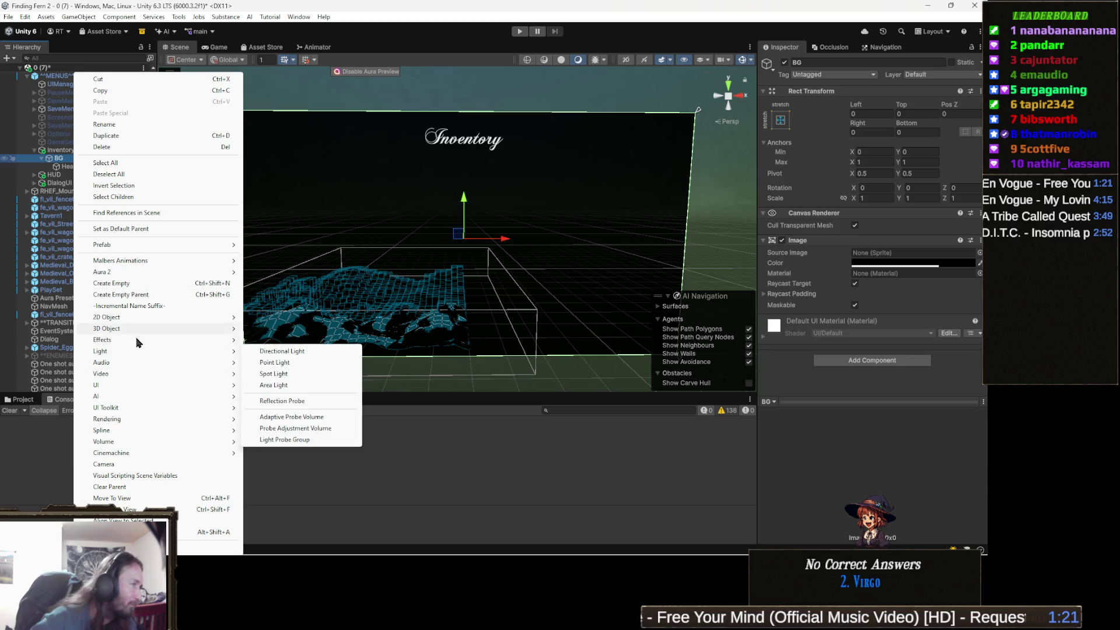
{"action": "mouse_move", "coordinate": [120, 385]}
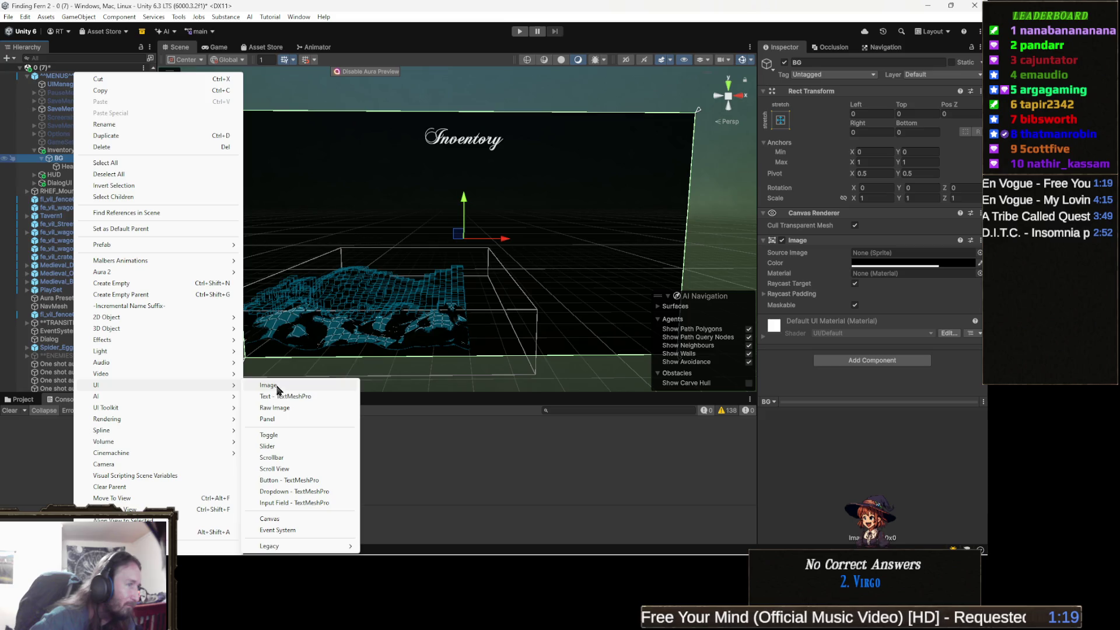
{"action": "left_click", "coordinate": [277, 387]}
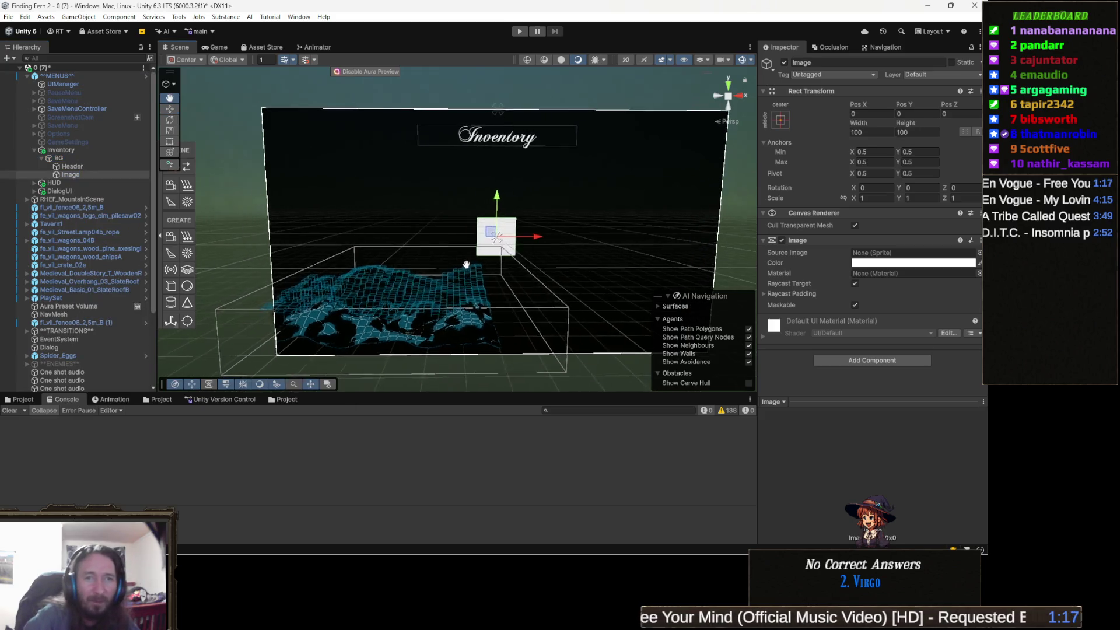
{"action": "left_click_drag", "start_coordinate": [463, 266], "coordinate": [479, 261]}
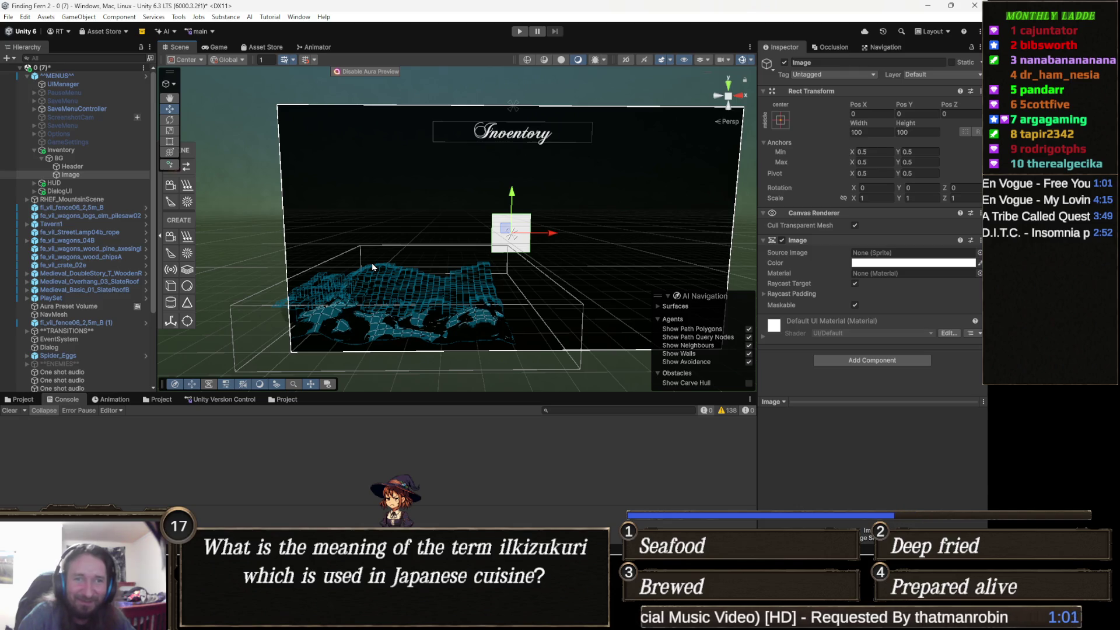
{"action": "key", "text": "t"}
{"action": "mouse_move", "coordinate": [543, 242]}
{"action": "left_mouse_down"}
{"action": "mouse_move", "coordinate": [507, 221]}
{"action": "mouse_move", "coordinate": [525, 167]}
{"action": "mouse_move", "coordinate": [563, 163]}
{"action": "mouse_move", "coordinate": [582, 143]}
{"action": "mouse_move", "coordinate": [569, 130]}
{"action": "left_mouse_up"}
{"action": "mouse_move", "coordinate": [538, 171]}
{"action": "left_mouse_down"}
{"action": "mouse_move", "coordinate": [396, 194]}
{"action": "mouse_move", "coordinate": [355, 179]}
{"action": "mouse_move", "coordinate": [382, 167]}
{"action": "mouse_move", "coordinate": [341, 153]}
{"action": "mouse_move", "coordinate": [335, 170]}
{"action": "left_mouse_up"}
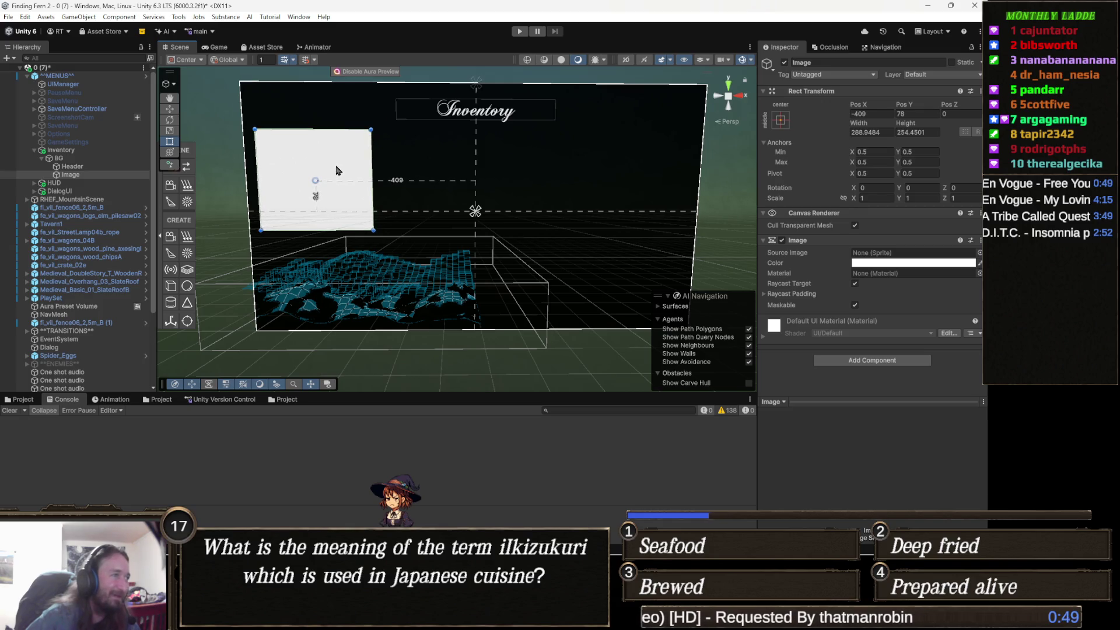
{"action": "left_click_drag", "start_coordinate": [371, 229], "coordinate": [398, 313]}
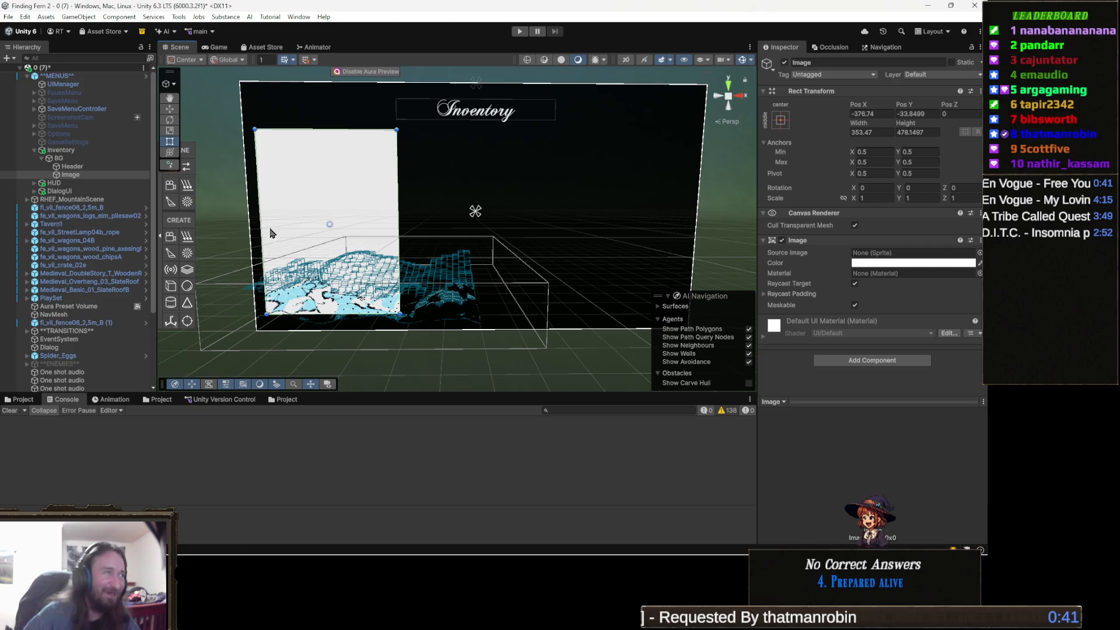
{"action": "scroll", "coordinate": [322, 221], "scroll_direction": "up", "scroll_amount": 2}
{"action": "key", "text": "f"}
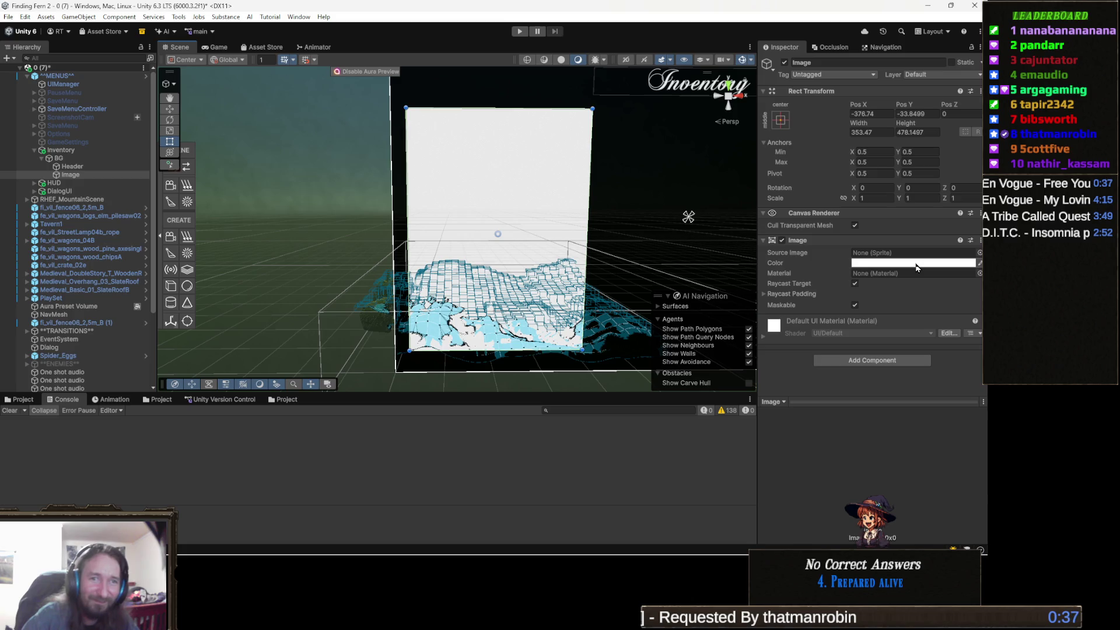
Colour the new panel black and rename it ItemsArea.
{"action": "left_click", "coordinate": [915, 264]}
{"action": "left_click", "coordinate": [953, 329]}
{"action": "left_click_drag", "start_coordinate": [688, 291], "coordinate": [556, 239]}
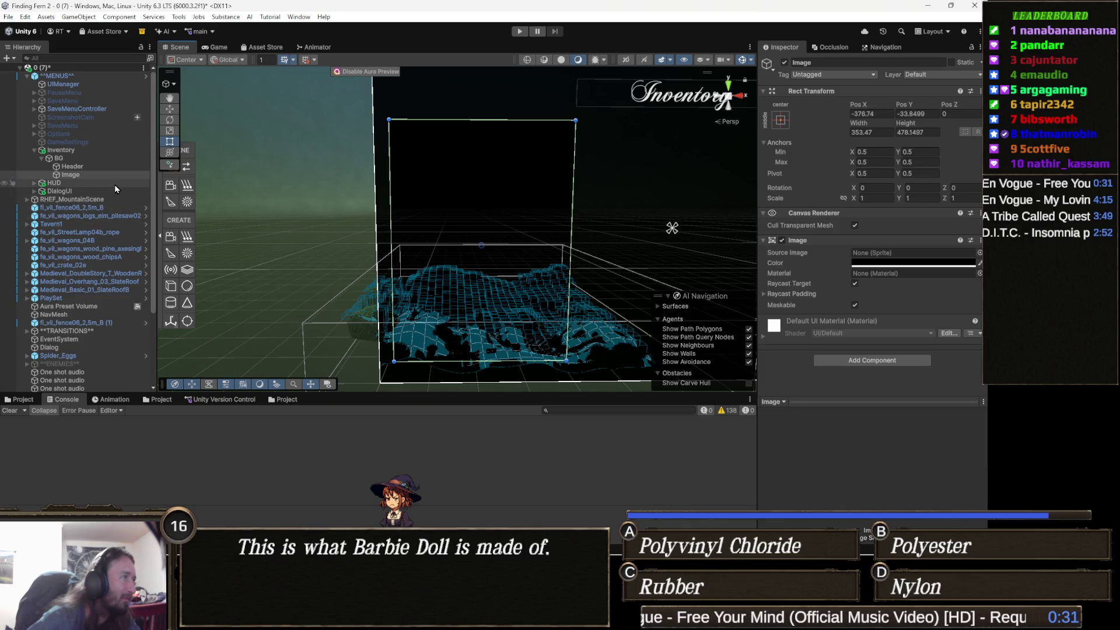
{"action": "left_click", "coordinate": [82, 175]}
{"action": "key", "text": "F2"}
{"action": "type", "text": "Item"}
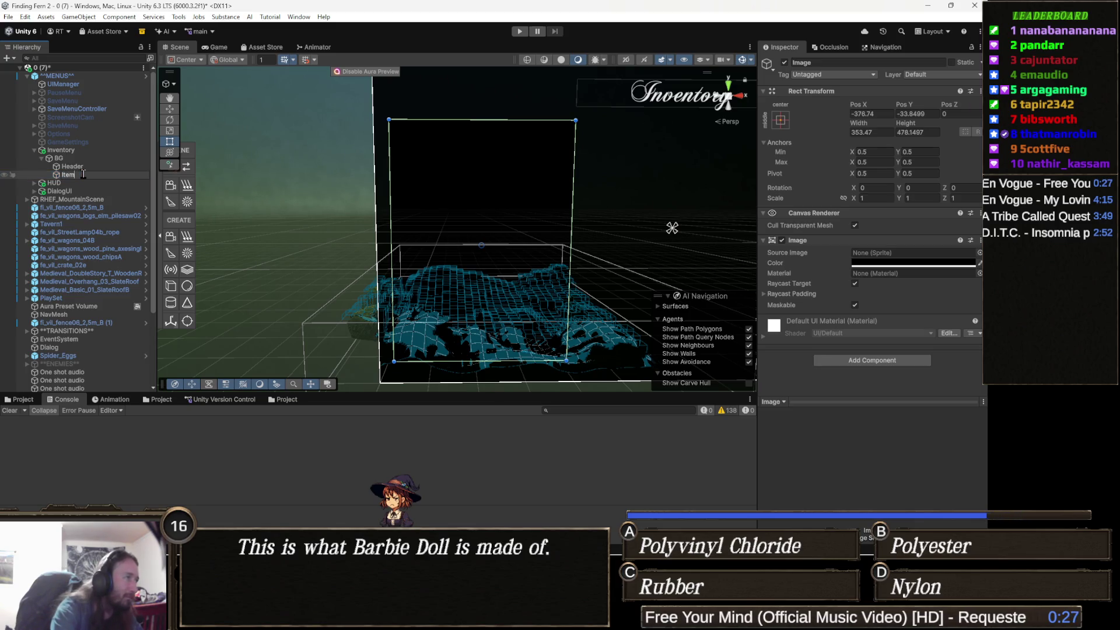
{"action": "type", "text": "sArea"}
{"action": "key", "text": "Return"}
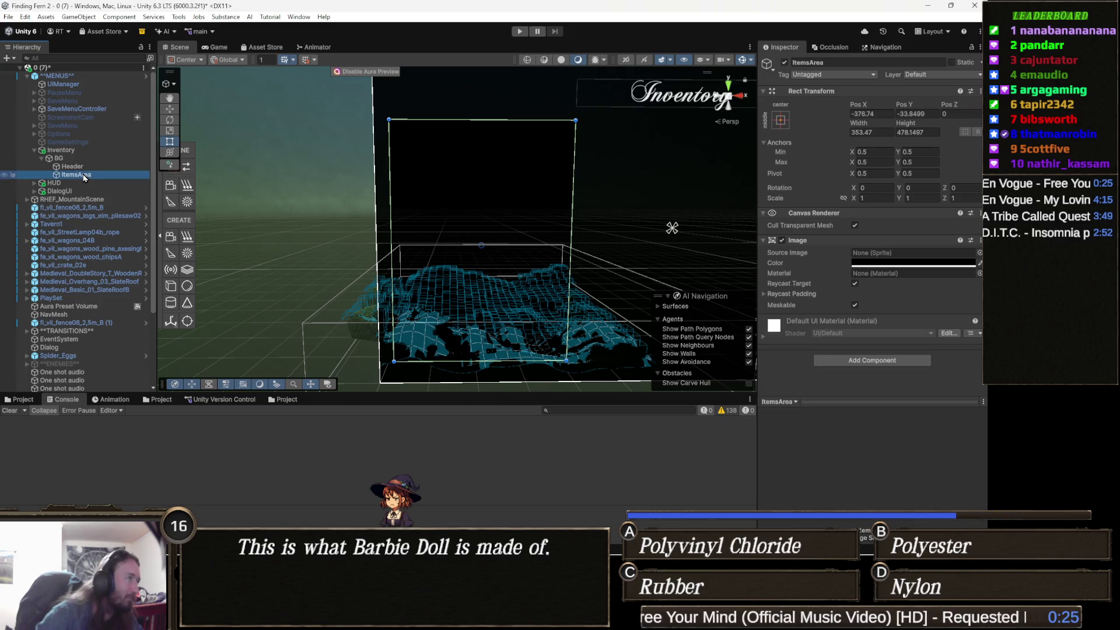
{"action": "right_click", "coordinate": [83, 175]}
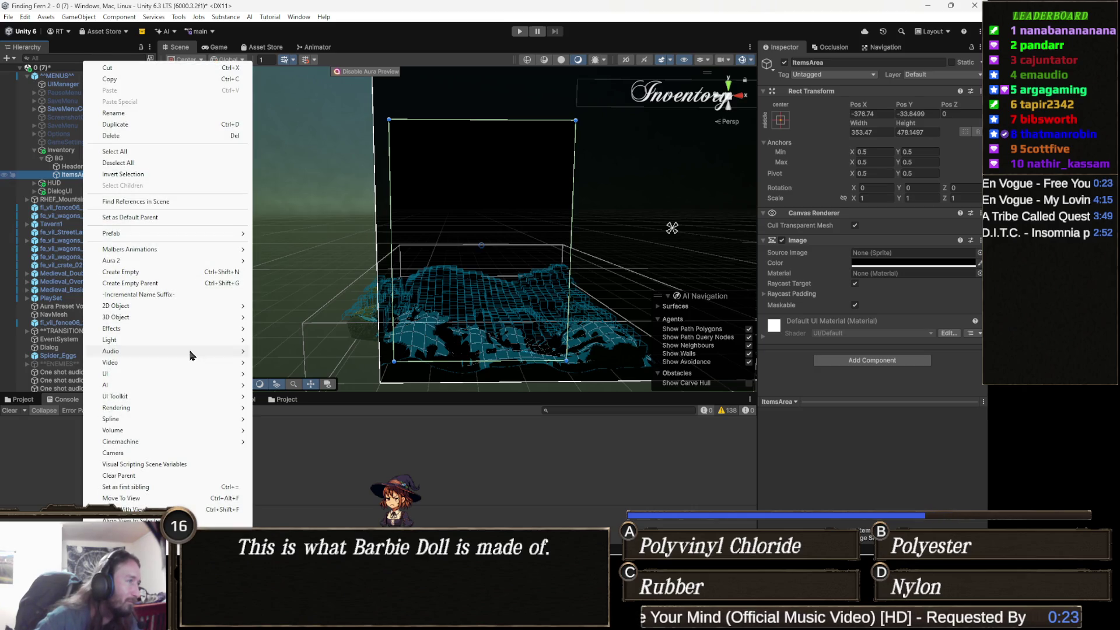
Create a Scroll View inside ItemsArea and resize it to fill the 353.47×478.15 panel.
{"action": "mouse_move", "coordinate": [166, 386]}
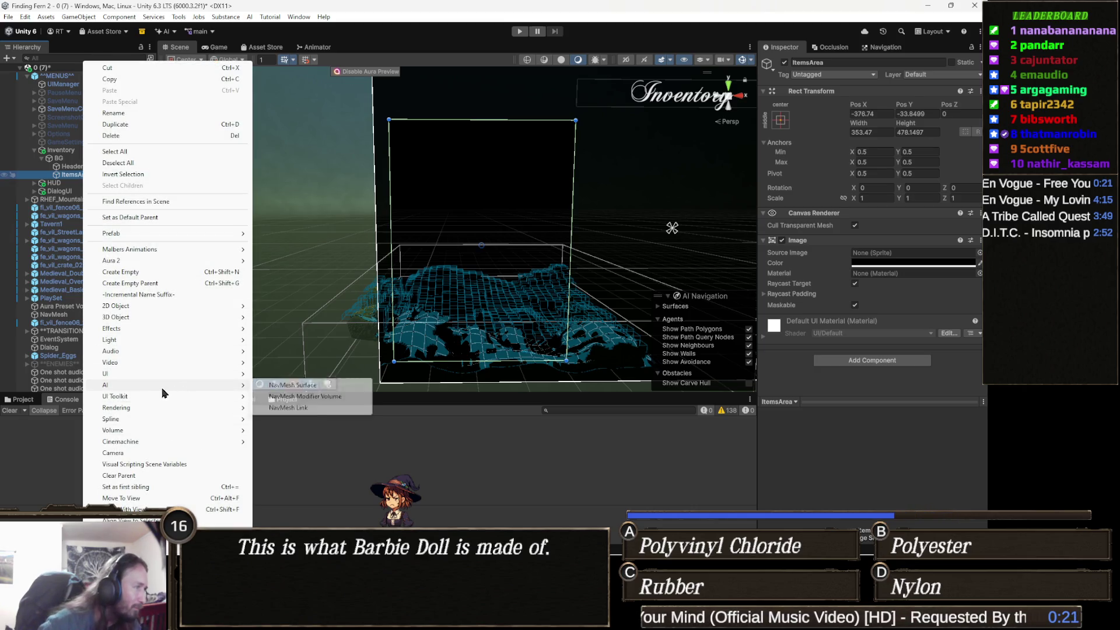
{"action": "mouse_move", "coordinate": [121, 376]}
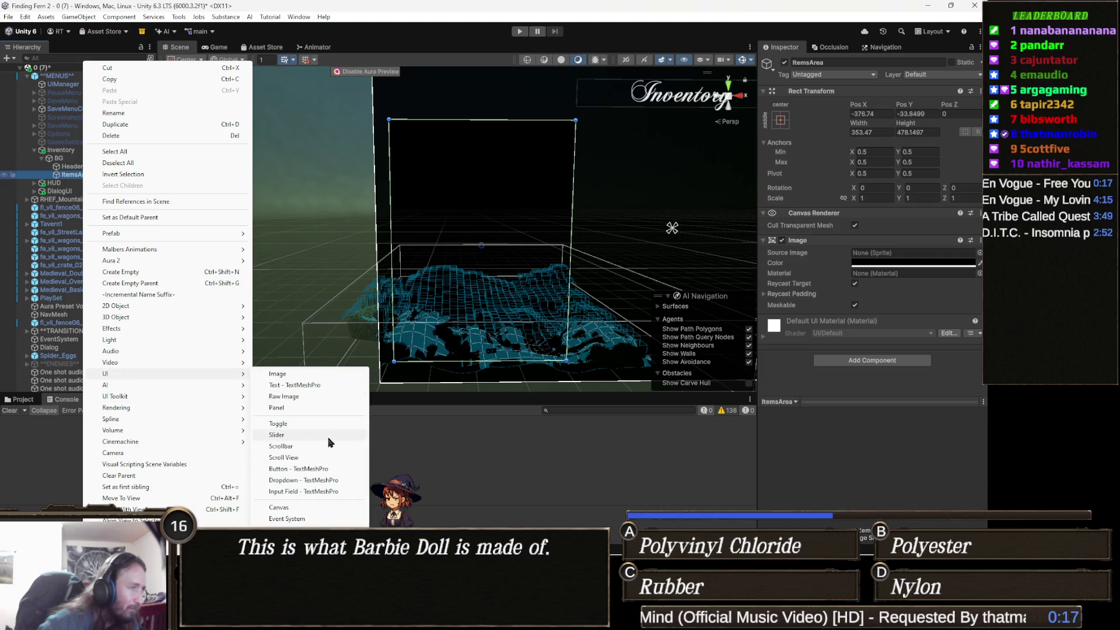
{"action": "left_click", "coordinate": [303, 458]}
{"action": "left_click_drag", "start_coordinate": [554, 249], "coordinate": [512, 251]}
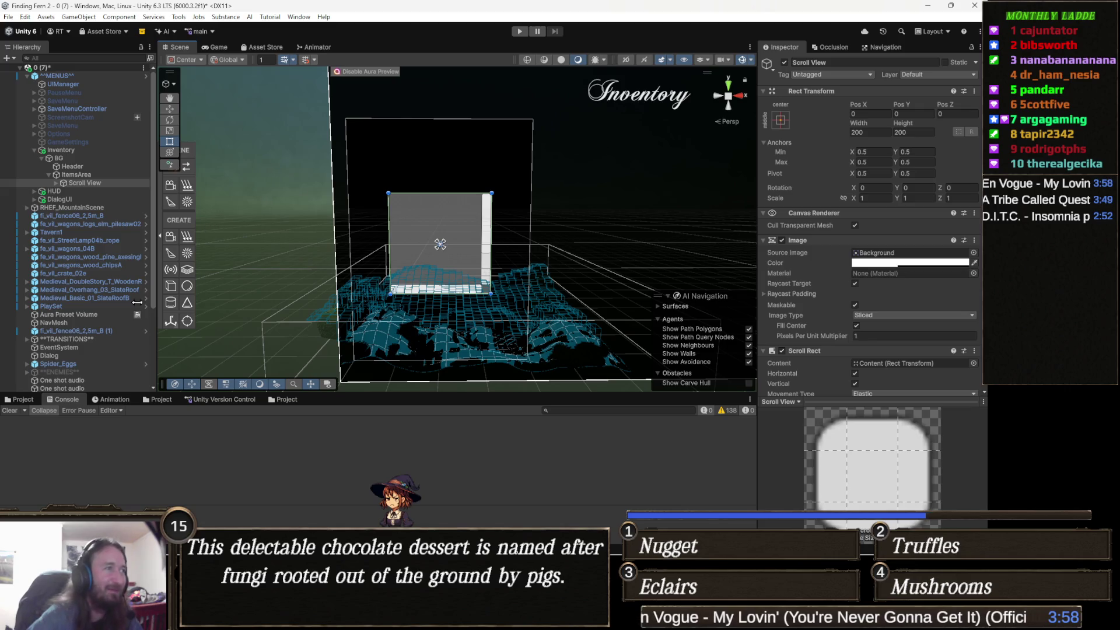
{"action": "mouse_move", "coordinate": [392, 192]}
{"action": "left_mouse_down"}
{"action": "mouse_move", "coordinate": [371, 136]}
{"action": "mouse_move", "coordinate": [345, 116]}
{"action": "left_mouse_up"}
{"action": "scroll", "coordinate": [449, 194], "scroll_direction": "up", "scroll_amount": 2}
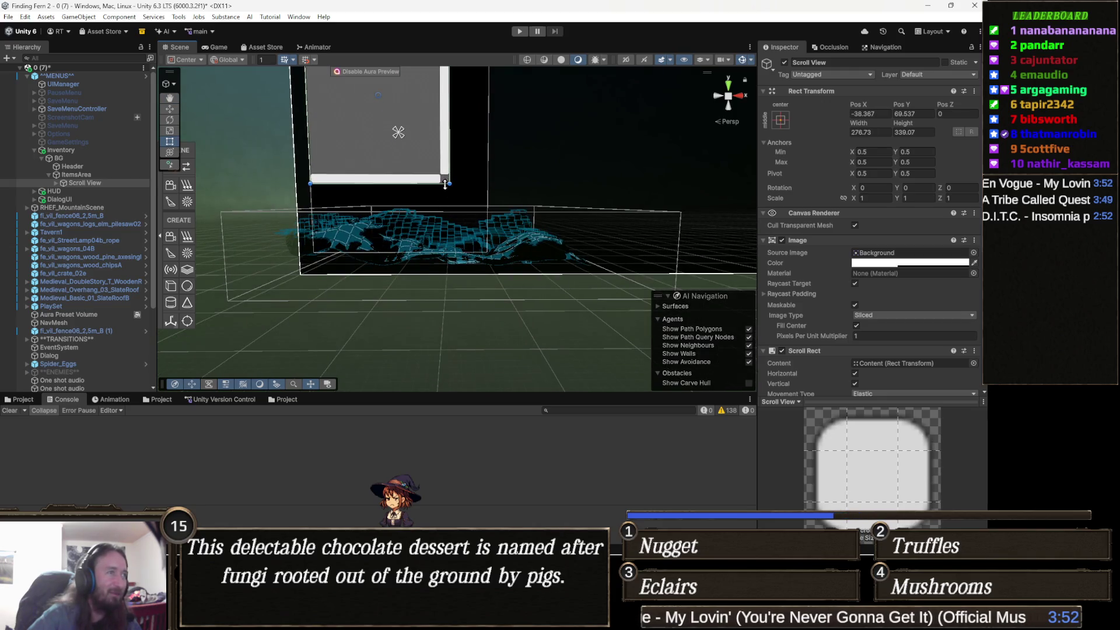
{"action": "left_click_drag", "start_coordinate": [449, 183], "coordinate": [487, 253]}
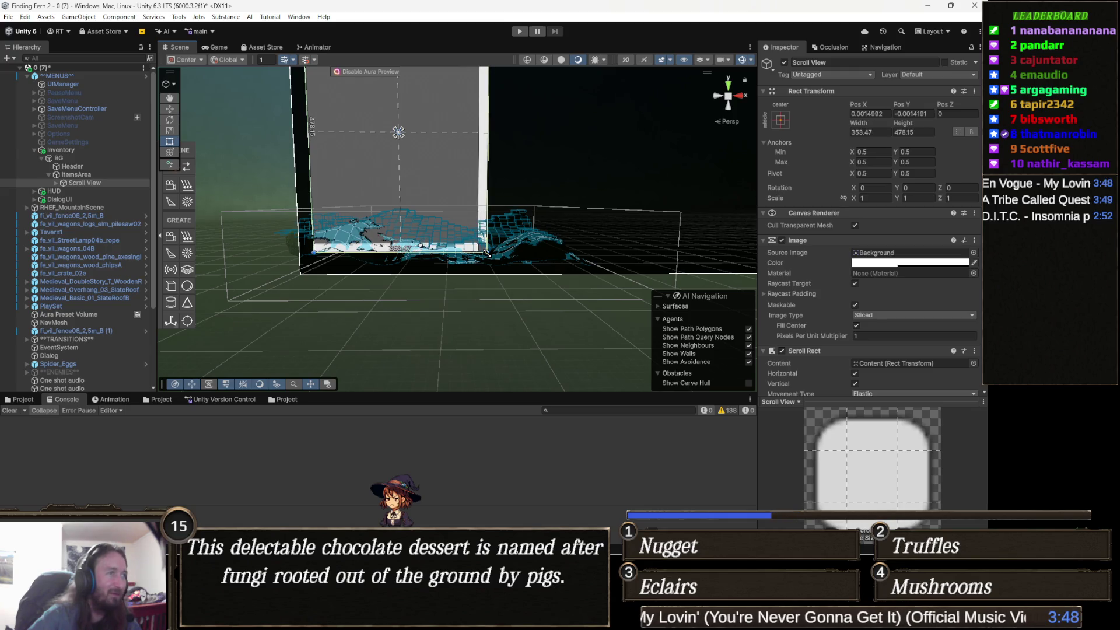
{"action": "left_click_drag", "start_coordinate": [484, 251], "coordinate": [484, 251]}
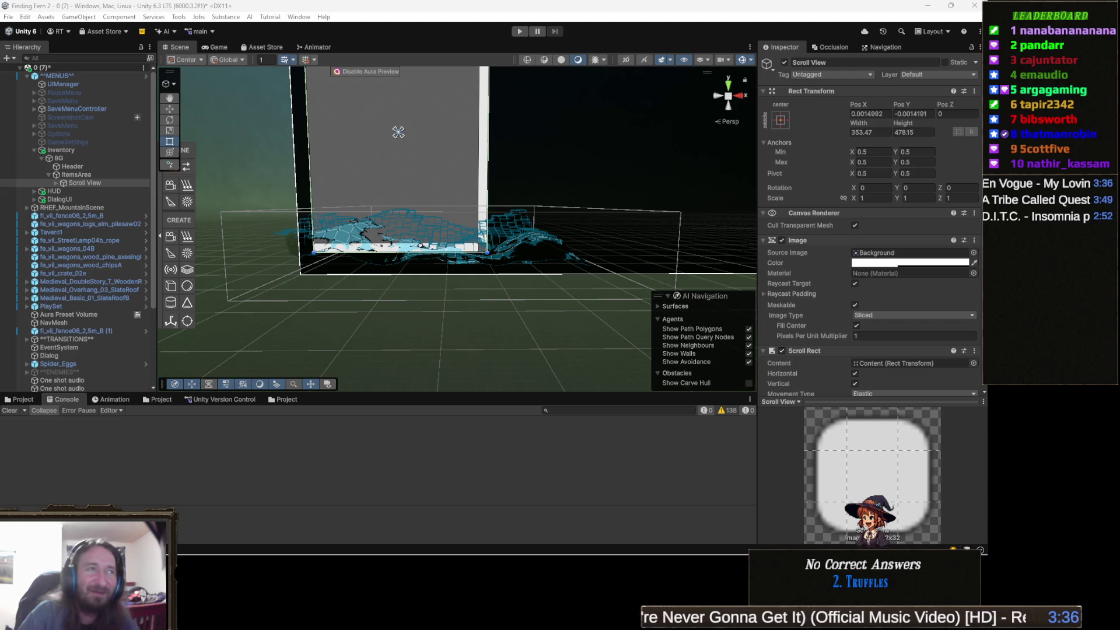
{"action": "mouse_move", "coordinate": [425, 554]}
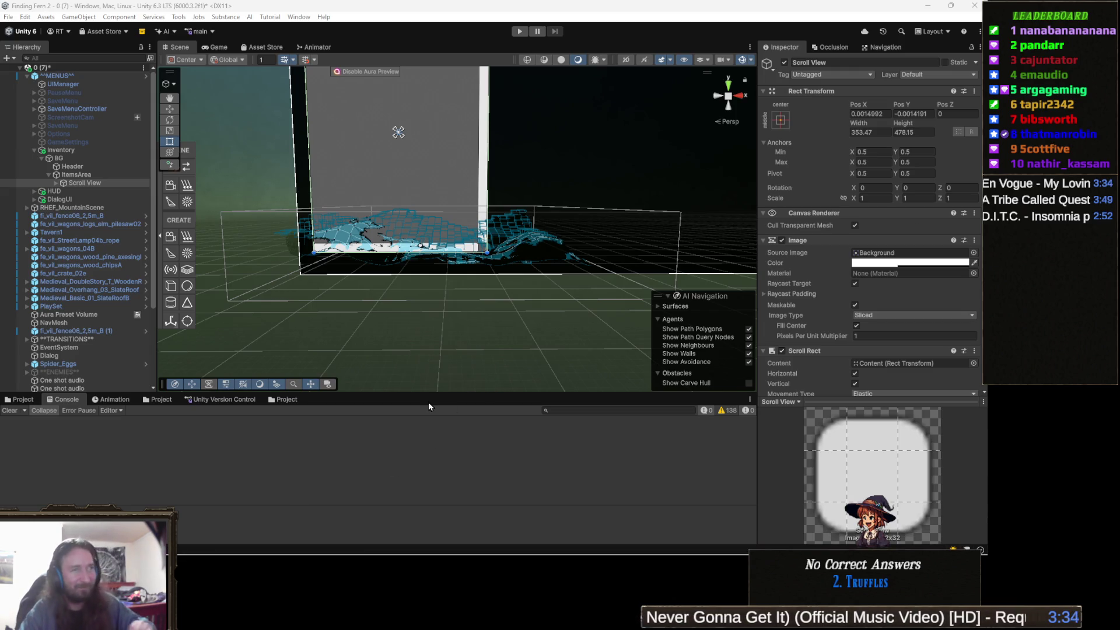
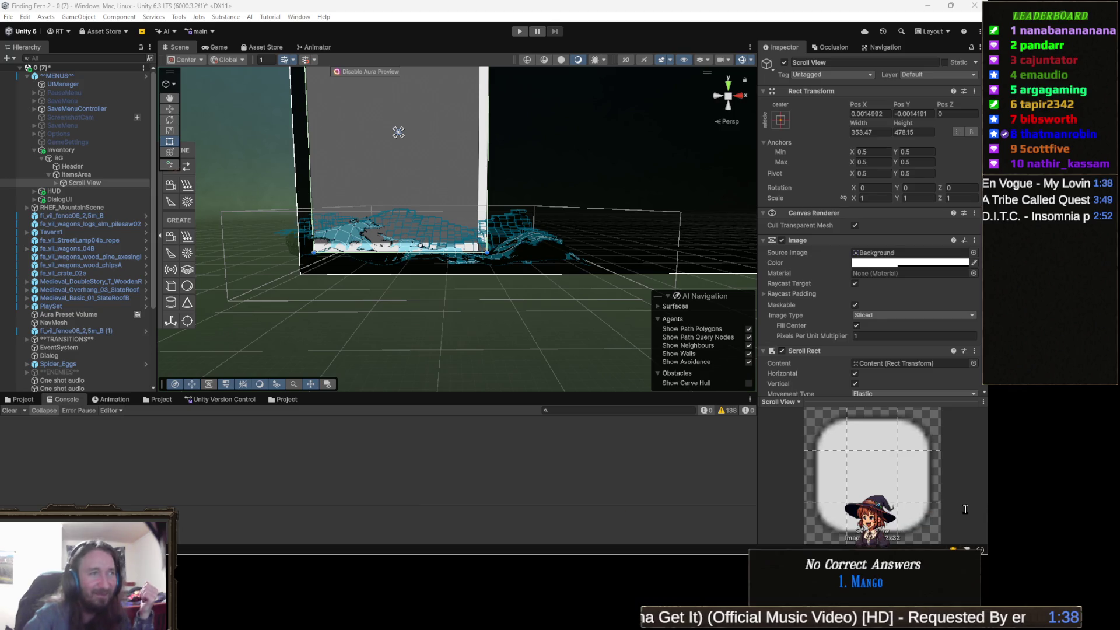
Expand Scroll View and Viewport in the Hierarchy, then select Content and bring up its context menu.
{"action": "mouse_move", "coordinate": [463, 271]}
{"action": "left_mouse_down"}
{"action": "mouse_move", "coordinate": [454, 330]}
{"action": "mouse_move", "coordinate": [446, 282]}
{"action": "left_mouse_up"}
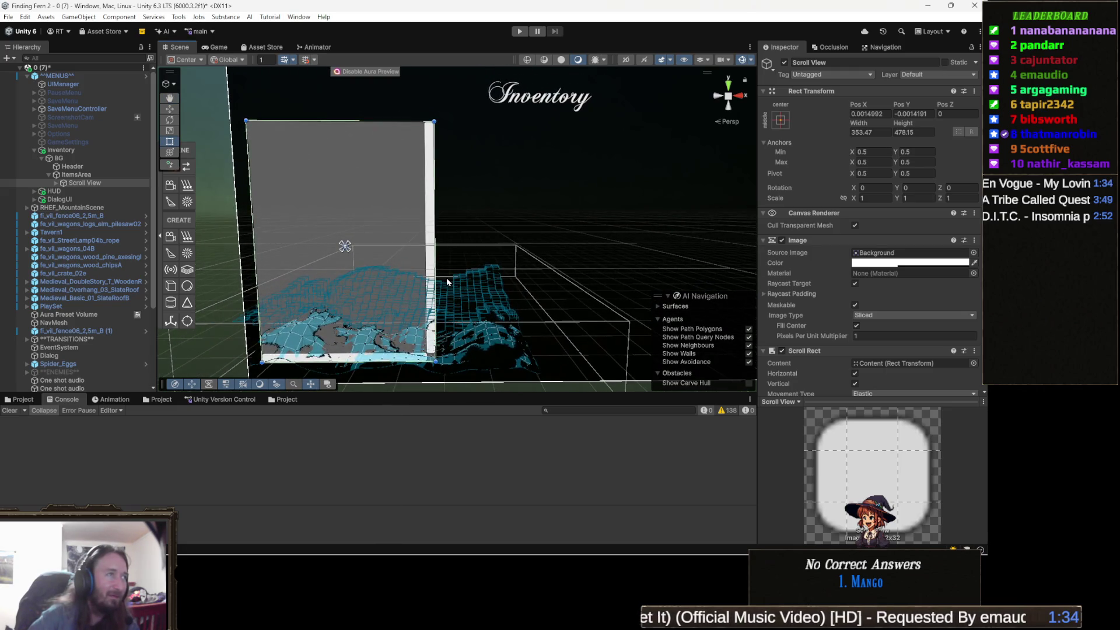
{"action": "left_click_drag", "start_coordinate": [506, 253], "coordinate": [437, 256]}
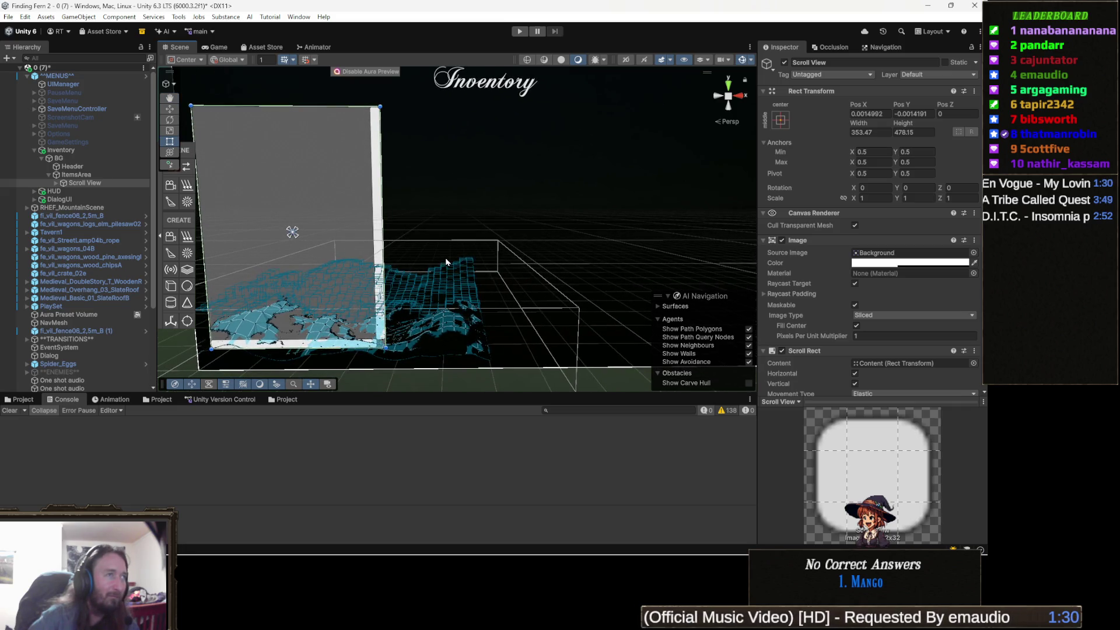
{"action": "left_click_drag", "start_coordinate": [361, 265], "coordinate": [473, 274]}
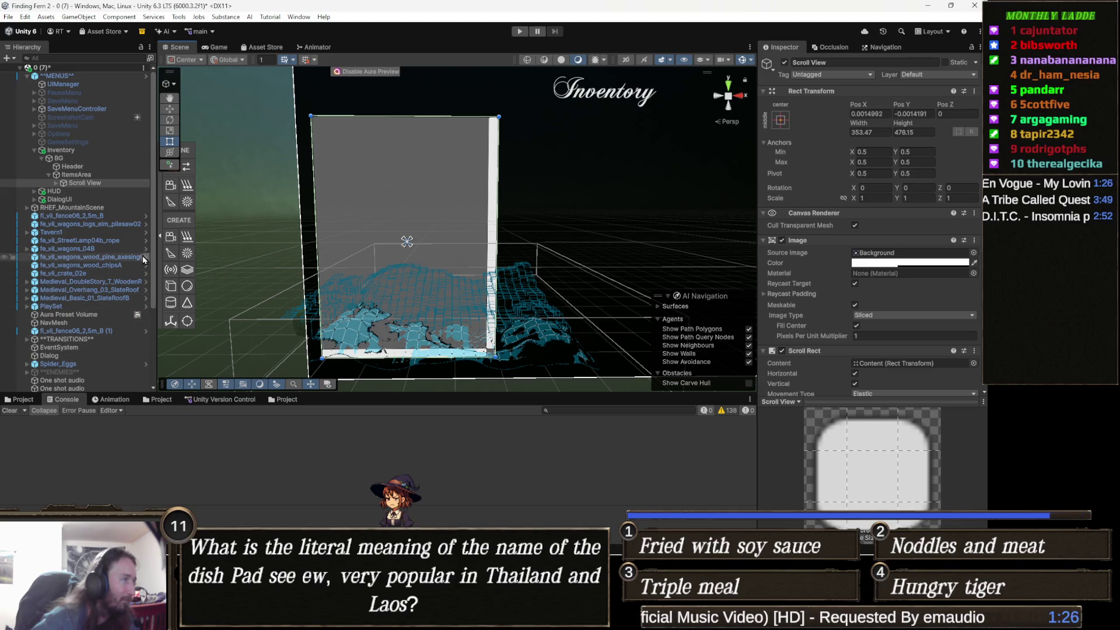
{"action": "left_click", "coordinate": [86, 183]}
{"action": "key", "text": "Right"}
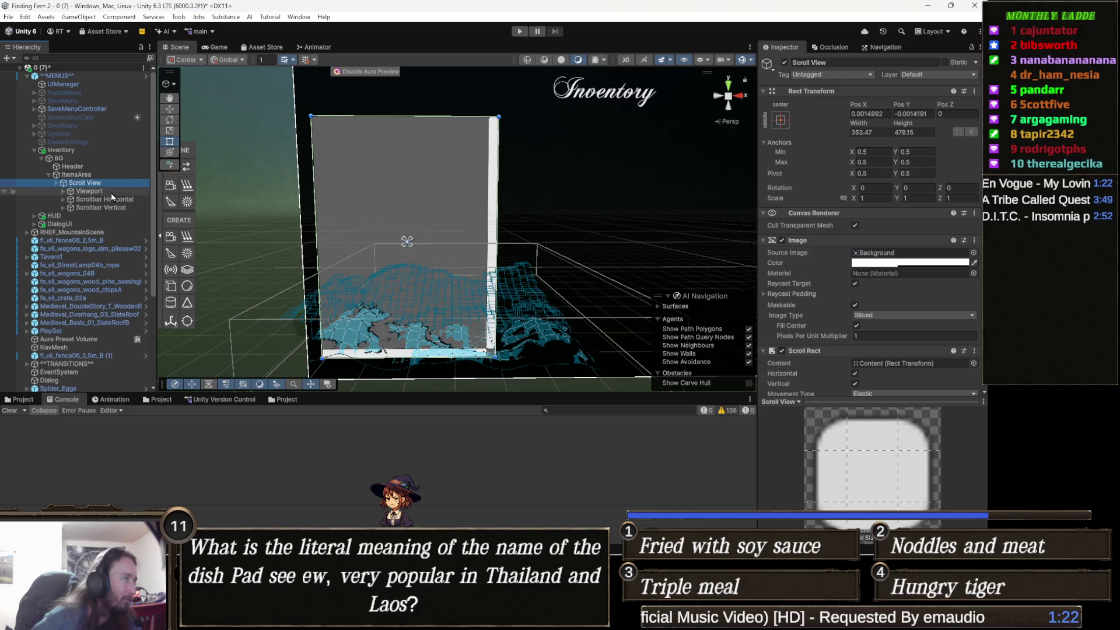
{"action": "left_click", "coordinate": [111, 192]}
{"action": "key", "text": "Right"}
{"action": "left_click", "coordinate": [118, 199]}
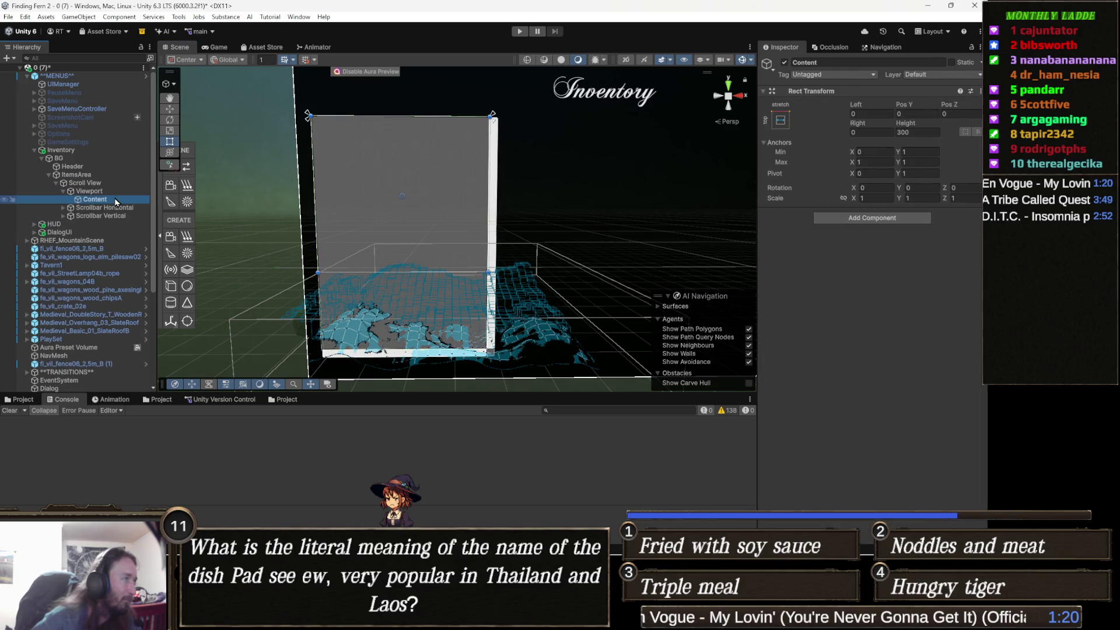
{"action": "right_click", "coordinate": [122, 202]}
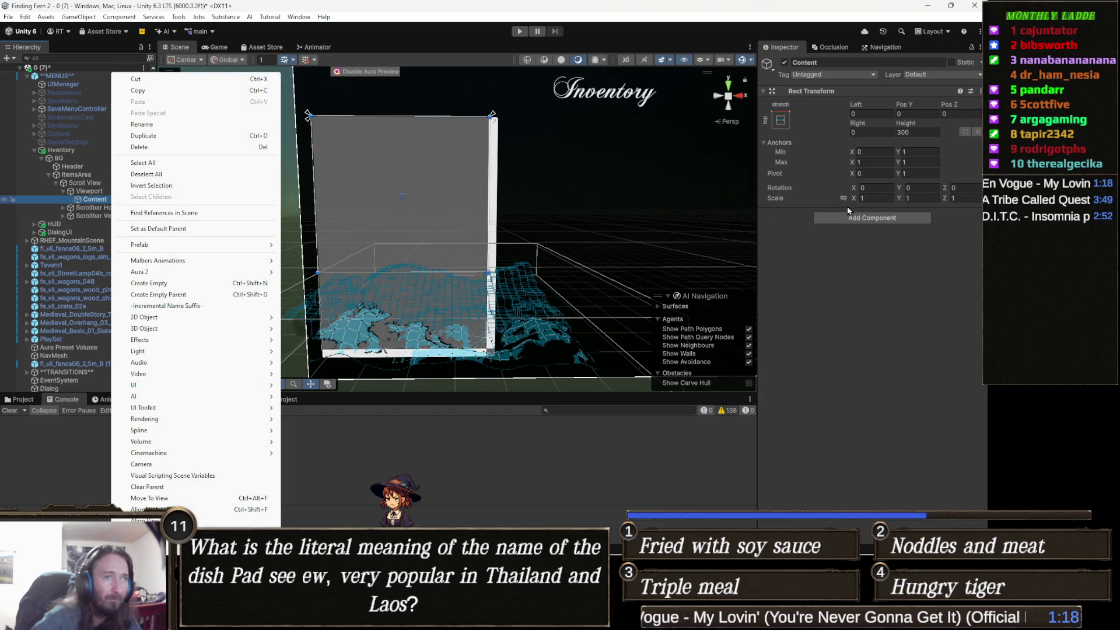
{"action": "left_click", "coordinate": [863, 220]}
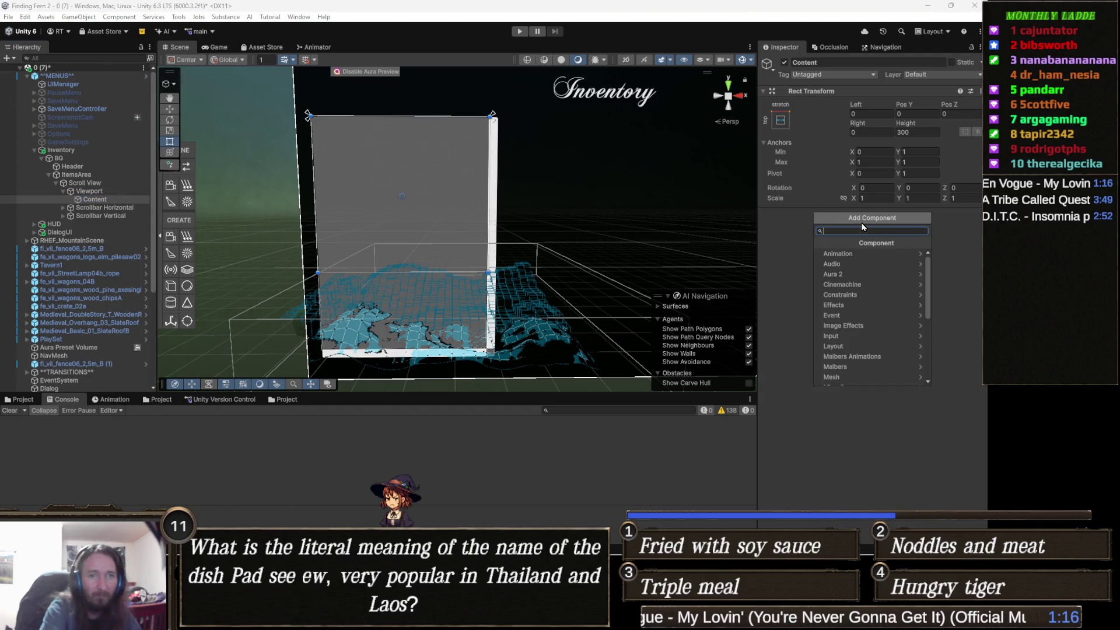
{"action": "type", "text": "grid"}
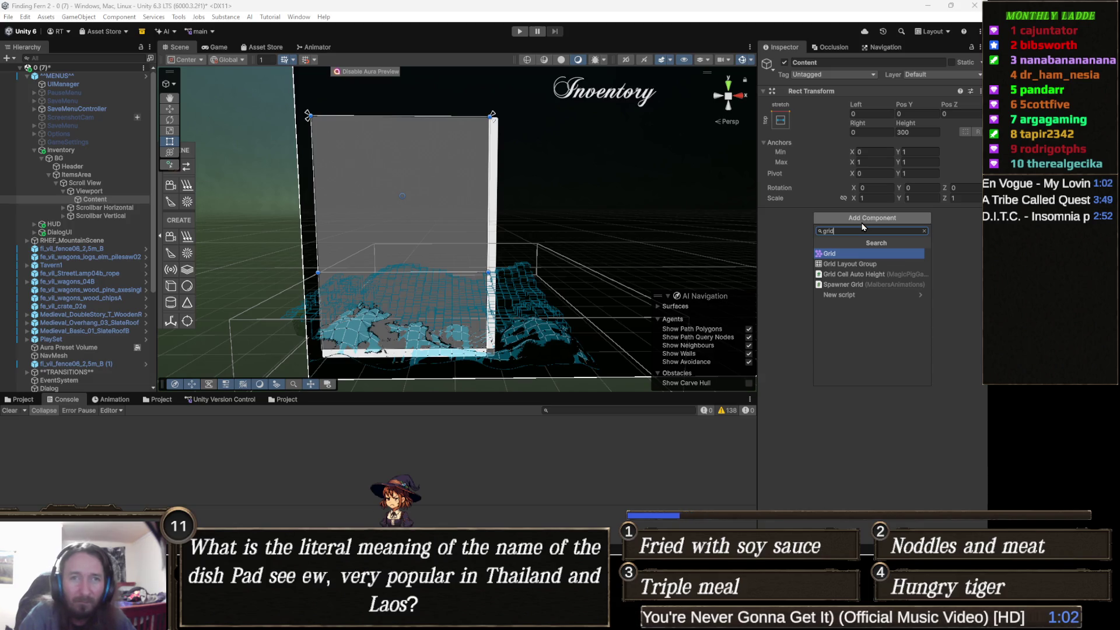
{"action": "key", "text": "Down"}
{"action": "key", "text": "Down"}
{"action": "key", "text": "Down"}
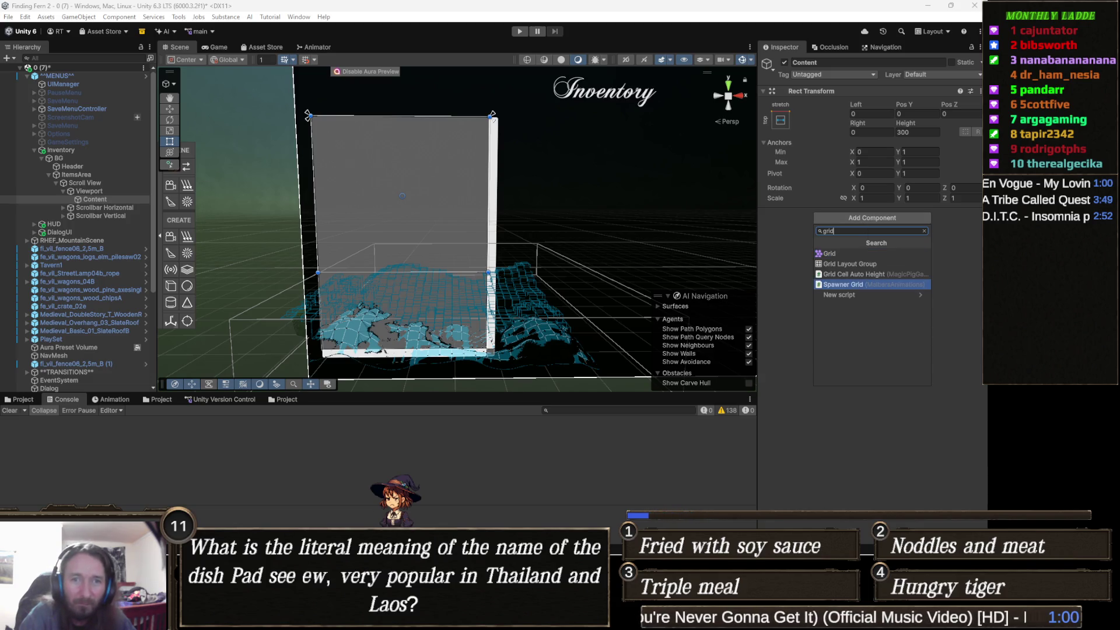
{"action": "key", "text": "Escape"}
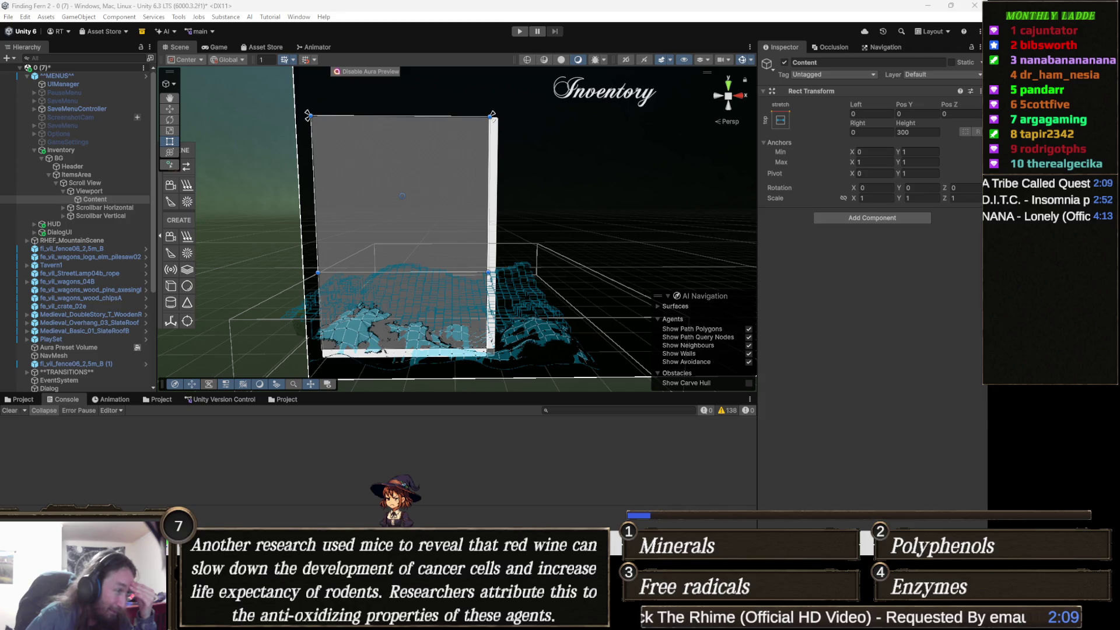
Switch from the Unity editor to the browser showing the TeeVeedle tab.
{"action": "key", "text": "alt+Tab"}
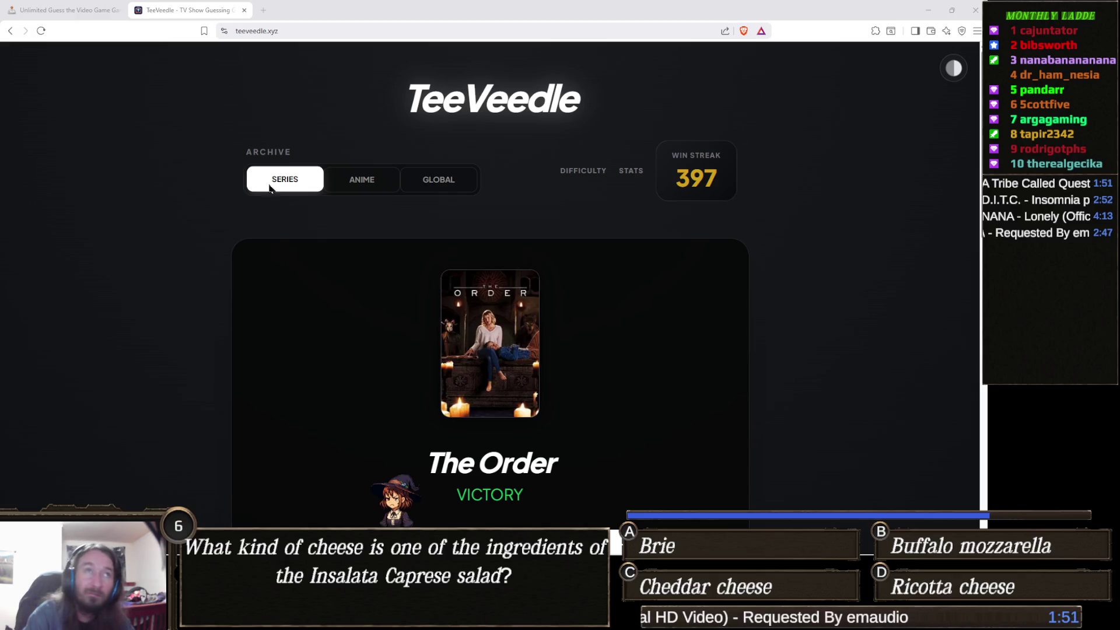
Load play.cityguesser.eu in a new browser tab.
{"action": "left_click", "coordinate": [263, 10]}
{"action": "type", "text": "play"}
{"action": "key", "text": "Return"}
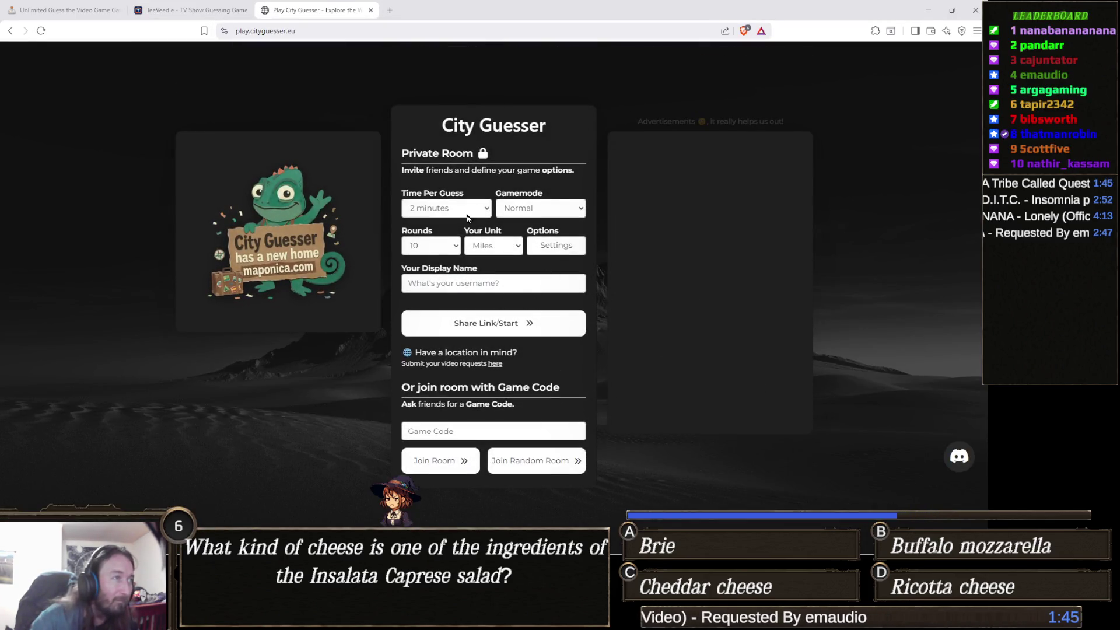
Create a private room with 1 minute 30 seconds per guess, 5 rounds and the saved display name.
{"action": "left_click", "coordinate": [425, 210]}
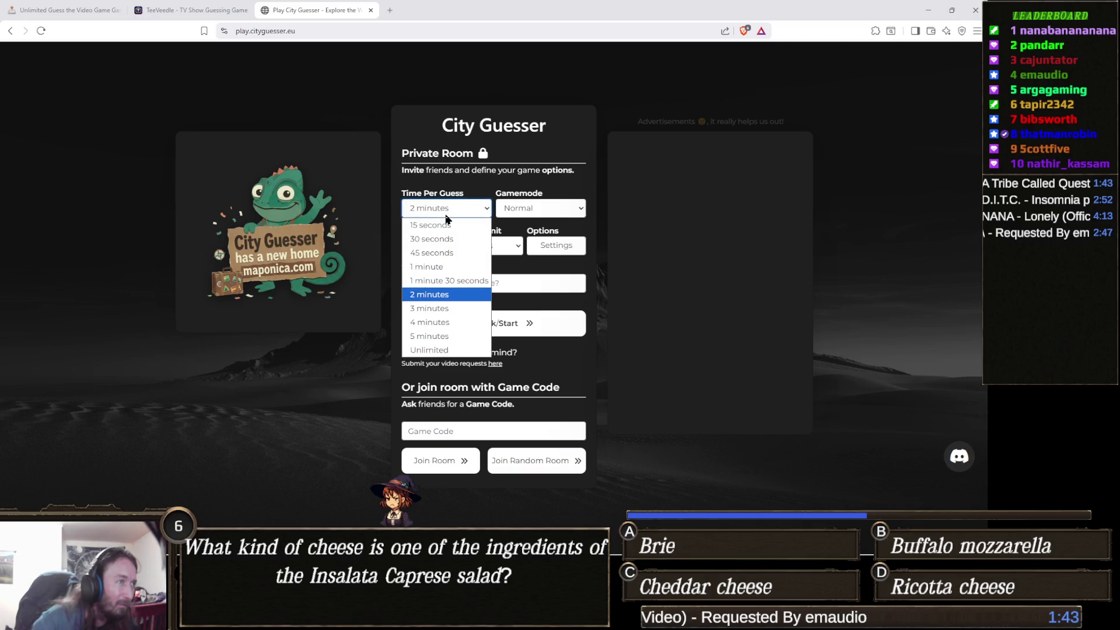
{"action": "left_click", "coordinate": [449, 281]}
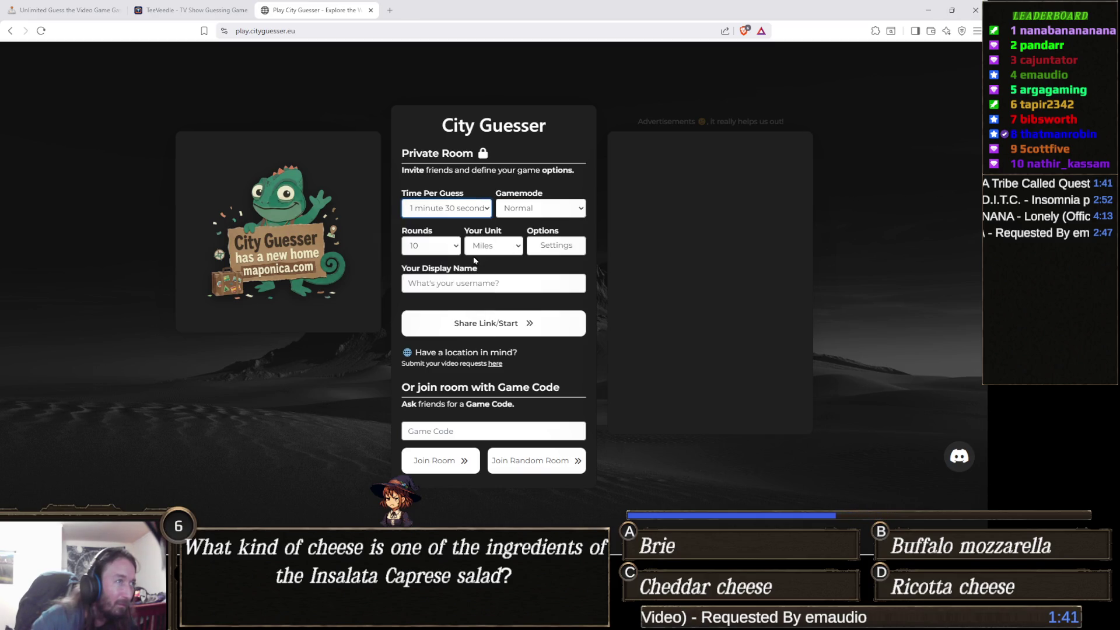
{"action": "left_click", "coordinate": [436, 248]}
{"action": "left_click", "coordinate": [431, 322]}
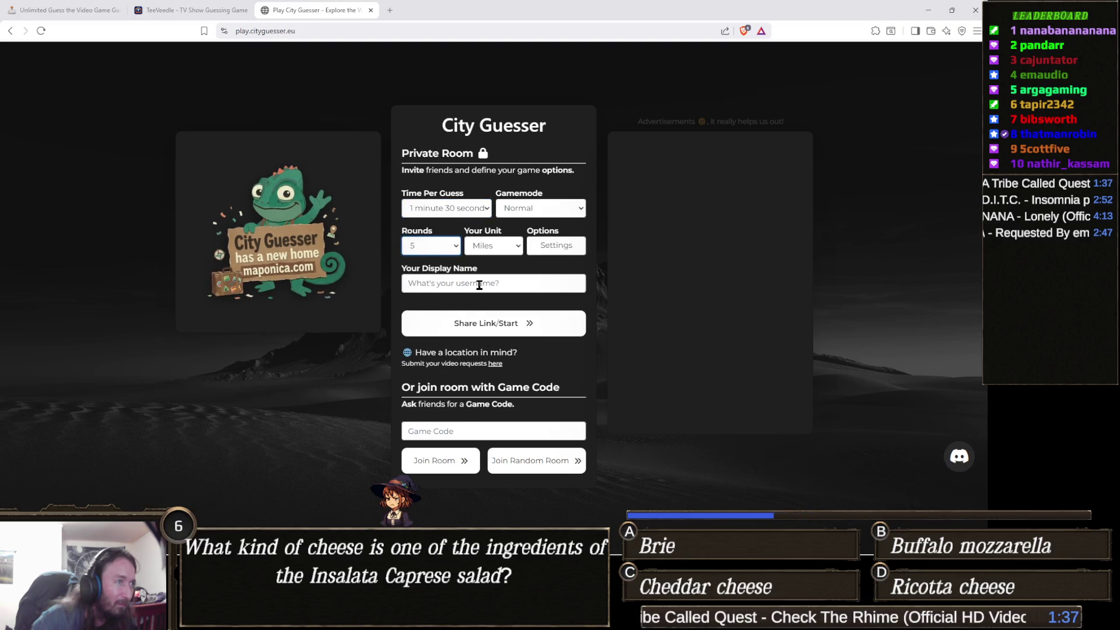
{"action": "left_click", "coordinate": [475, 283]}
{"action": "left_click", "coordinate": [496, 310]}
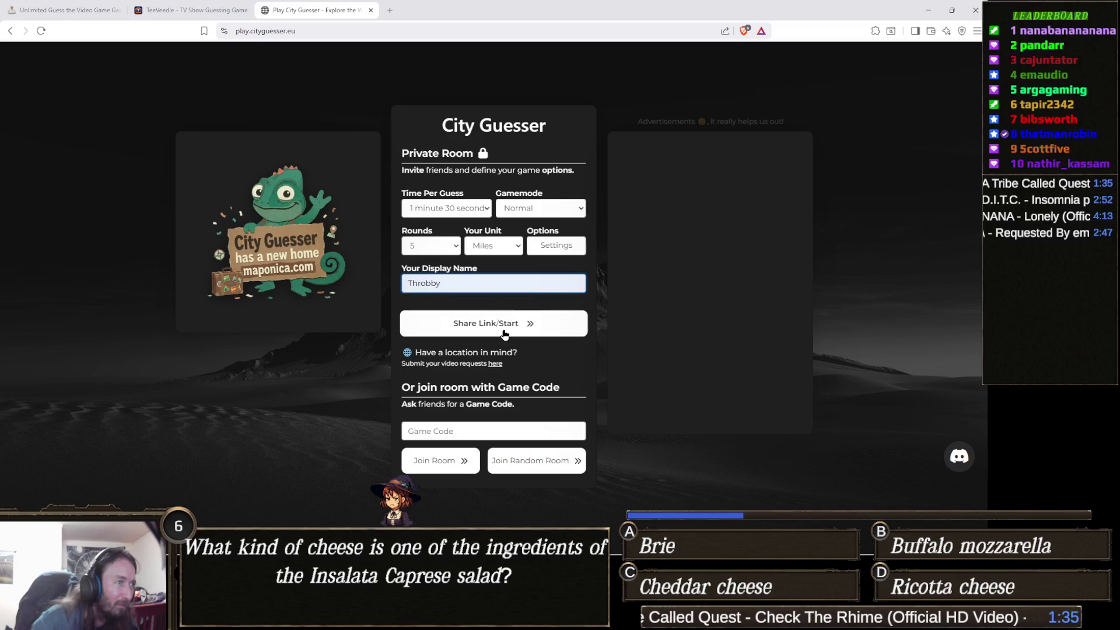
{"action": "left_click", "coordinate": [490, 323]}
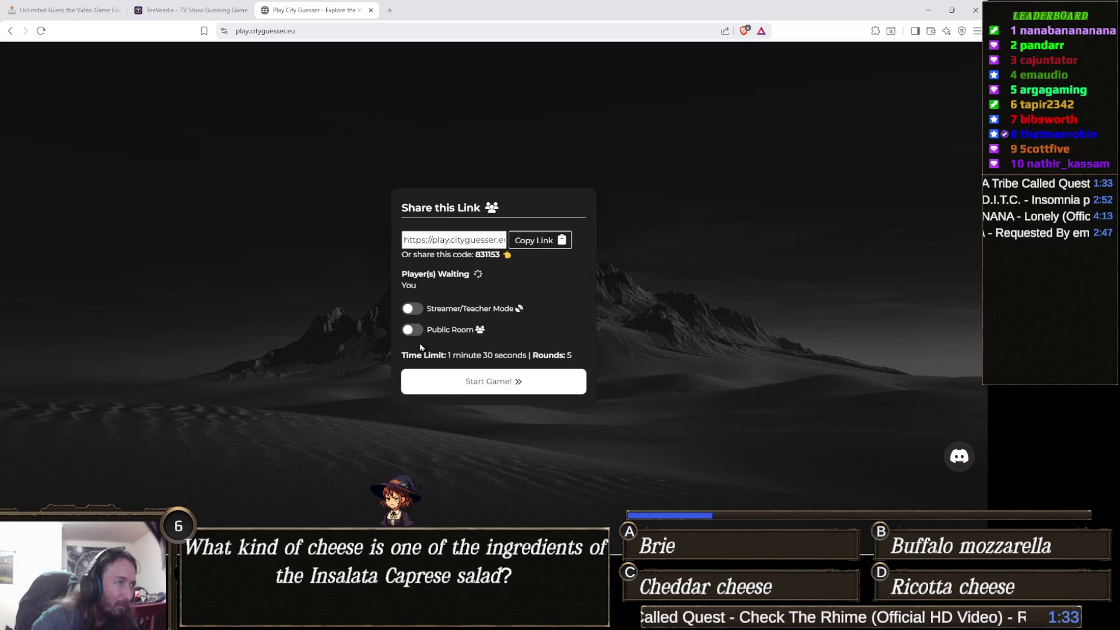
Turn on Streamer/Teacher Mode and copy the room's share link.
{"action": "left_click", "coordinate": [414, 309]}
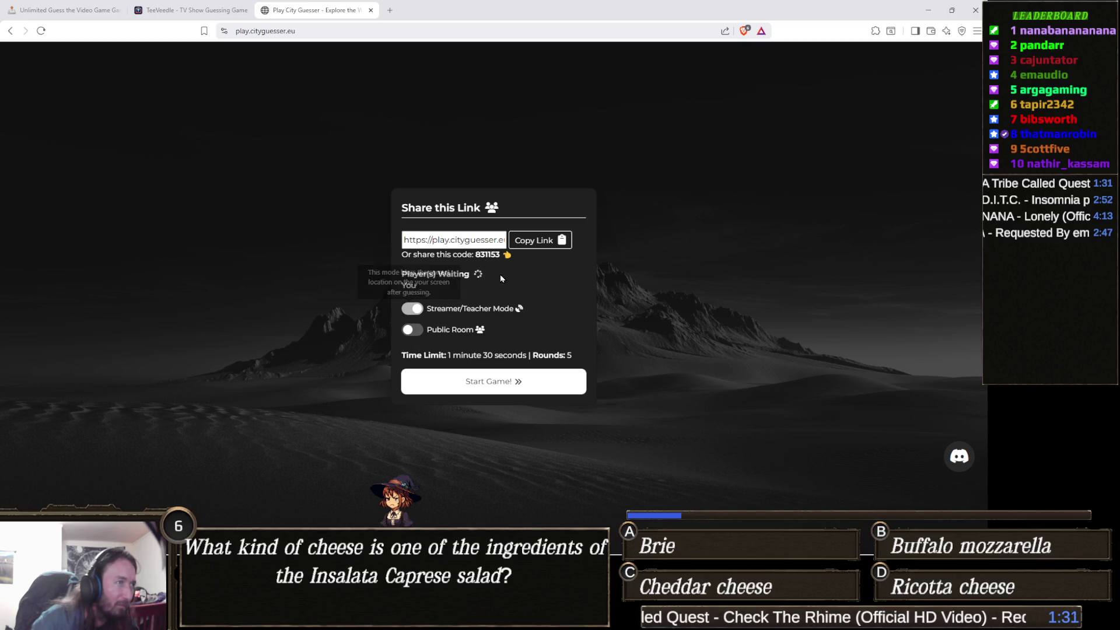
{"action": "left_click", "coordinate": [533, 248]}
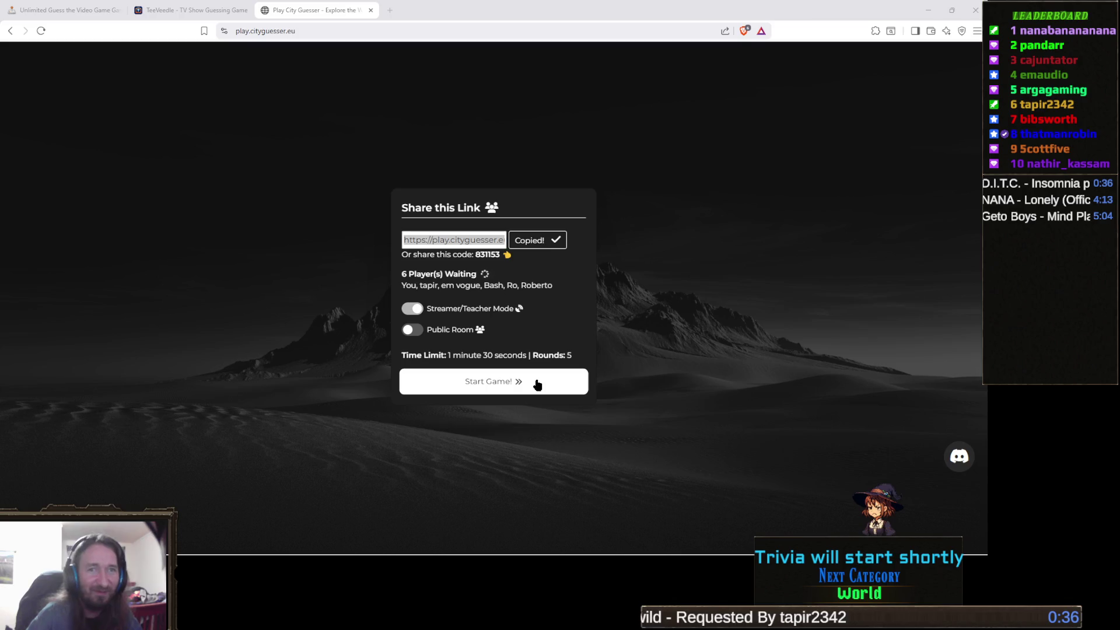
Start the game for the six waiting players.
{"action": "left_click", "coordinate": [536, 382]}
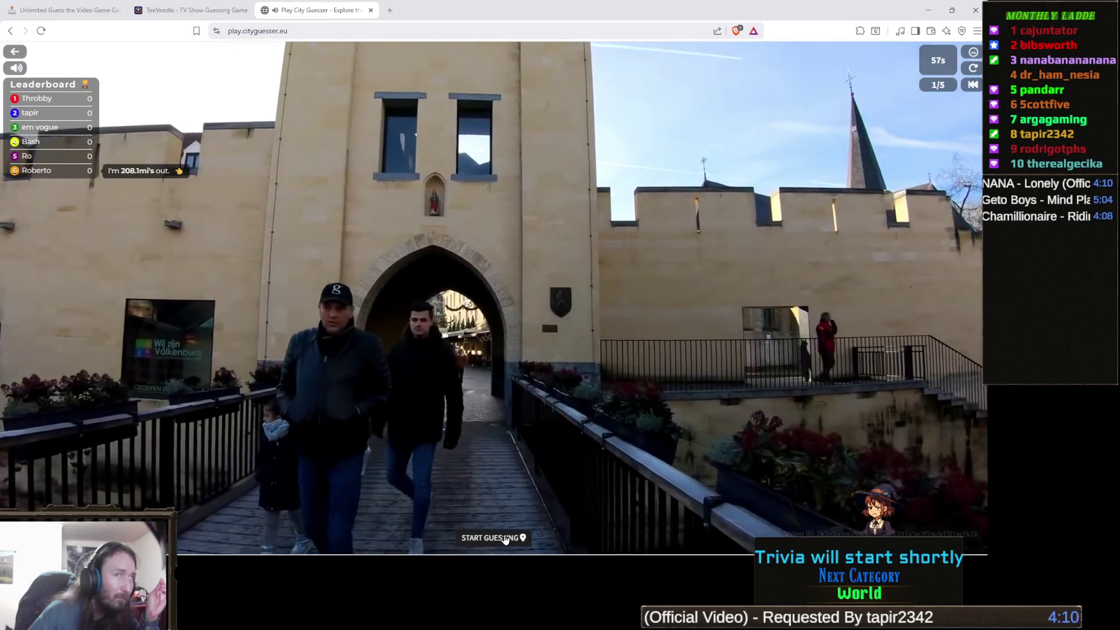
Open the round 1 guess map, zoom into Europe and place the marker on Denmark.
{"action": "left_click", "coordinate": [505, 537]}
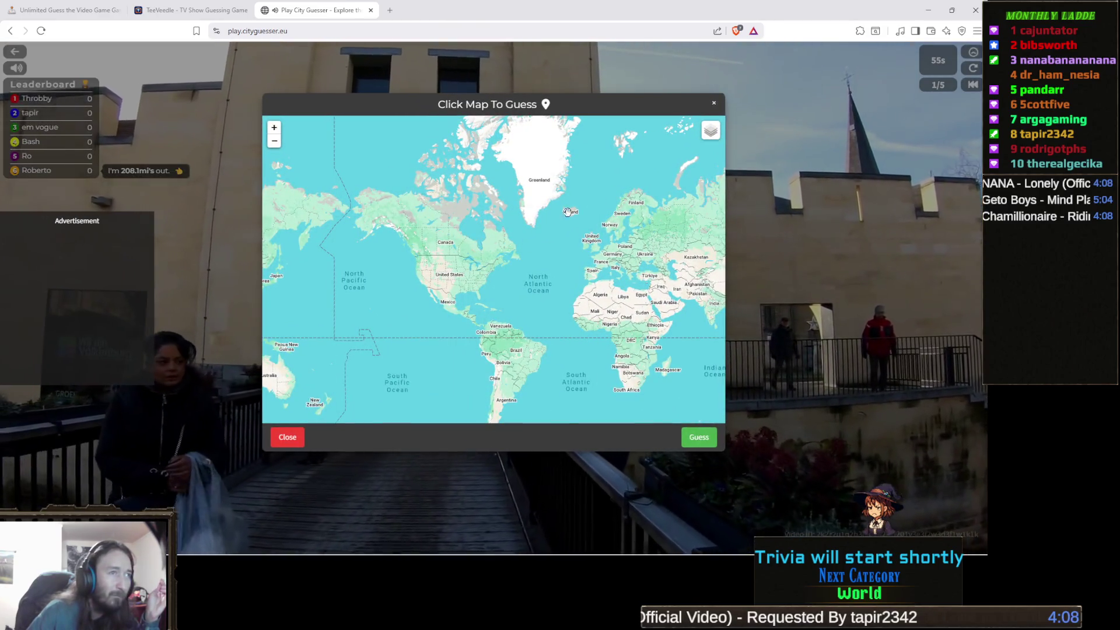
{"action": "scroll", "coordinate": [562, 216], "scroll_direction": "up", "scroll_amount": 1}
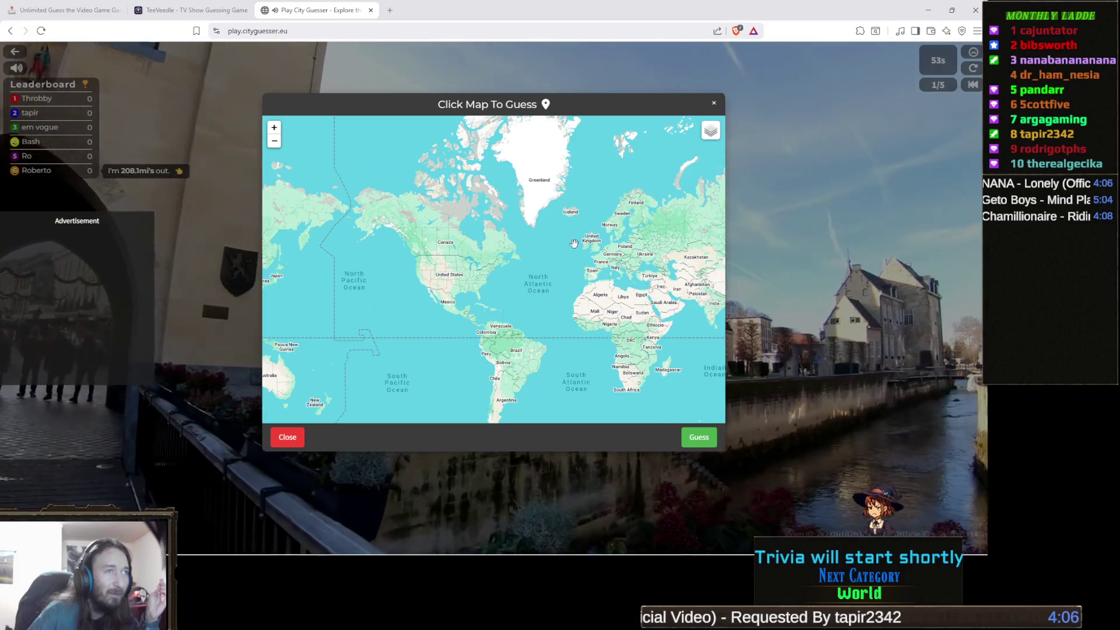
{"action": "scroll", "coordinate": [560, 214], "scroll_direction": "up", "scroll_amount": 1}
{"action": "mouse_move", "coordinate": [630, 326]}
{"action": "left_mouse_down"}
{"action": "mouse_move", "coordinate": [522, 302]}
{"action": "mouse_move", "coordinate": [490, 279]}
{"action": "left_mouse_up"}
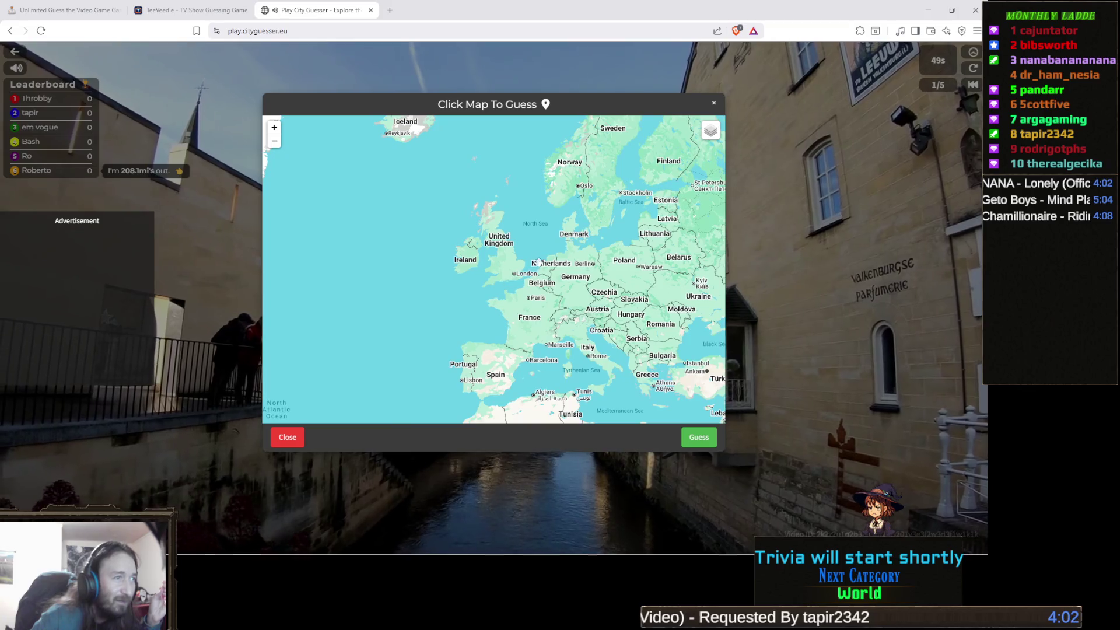
{"action": "mouse_move", "coordinate": [638, 291]}
{"action": "left_mouse_down"}
{"action": "mouse_move", "coordinate": [583, 263]}
{"action": "mouse_move", "coordinate": [430, 293]}
{"action": "mouse_move", "coordinate": [510, 354]}
{"action": "mouse_move", "coordinate": [513, 337]}
{"action": "mouse_move", "coordinate": [520, 364]}
{"action": "left_mouse_up"}
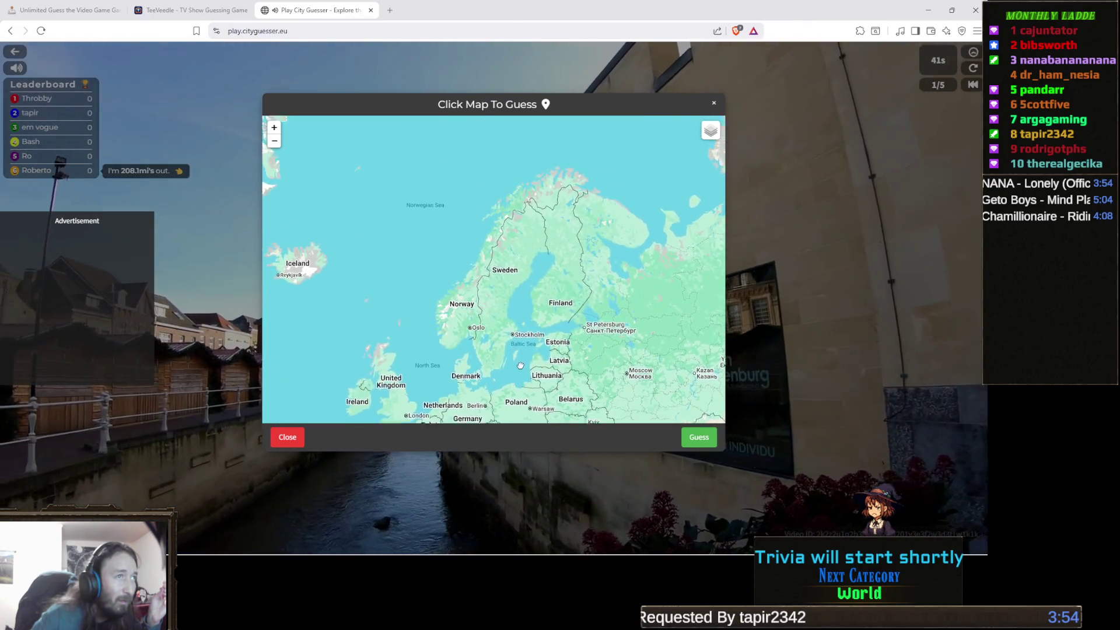
{"action": "left_click_drag", "start_coordinate": [443, 383], "coordinate": [448, 280]}
{"action": "mouse_move", "coordinate": [460, 402]}
{"action": "left_mouse_down"}
{"action": "mouse_move", "coordinate": [465, 295]}
{"action": "mouse_move", "coordinate": [495, 262]}
{"action": "mouse_move", "coordinate": [477, 232]}
{"action": "left_mouse_up"}
{"action": "left_click_drag", "start_coordinate": [393, 304], "coordinate": [531, 238]}
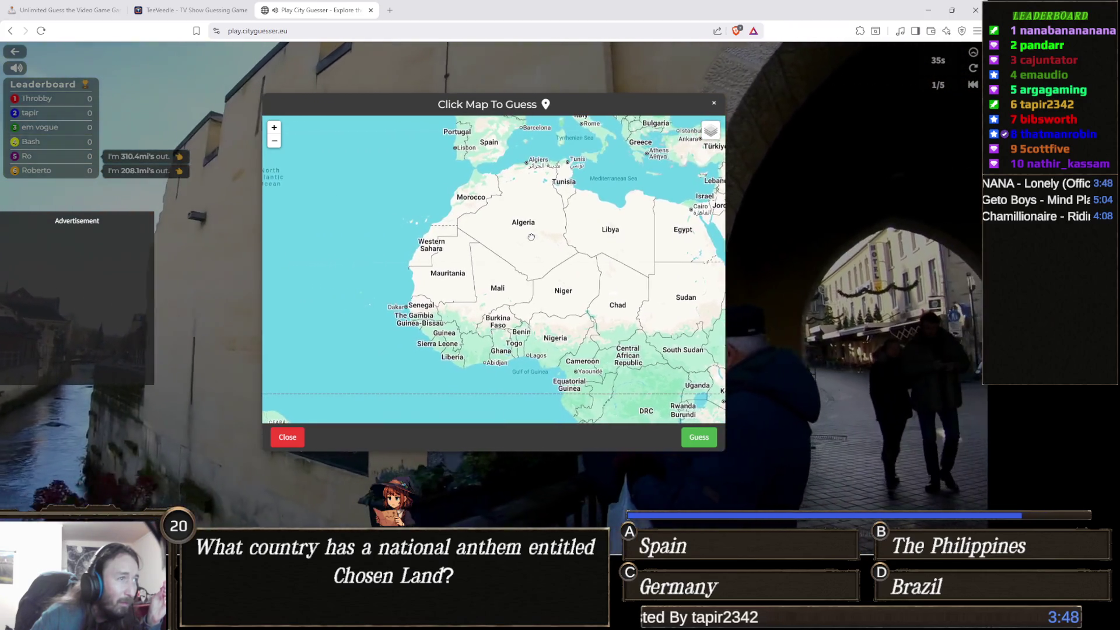
{"action": "left_click_drag", "start_coordinate": [470, 253], "coordinate": [513, 298]}
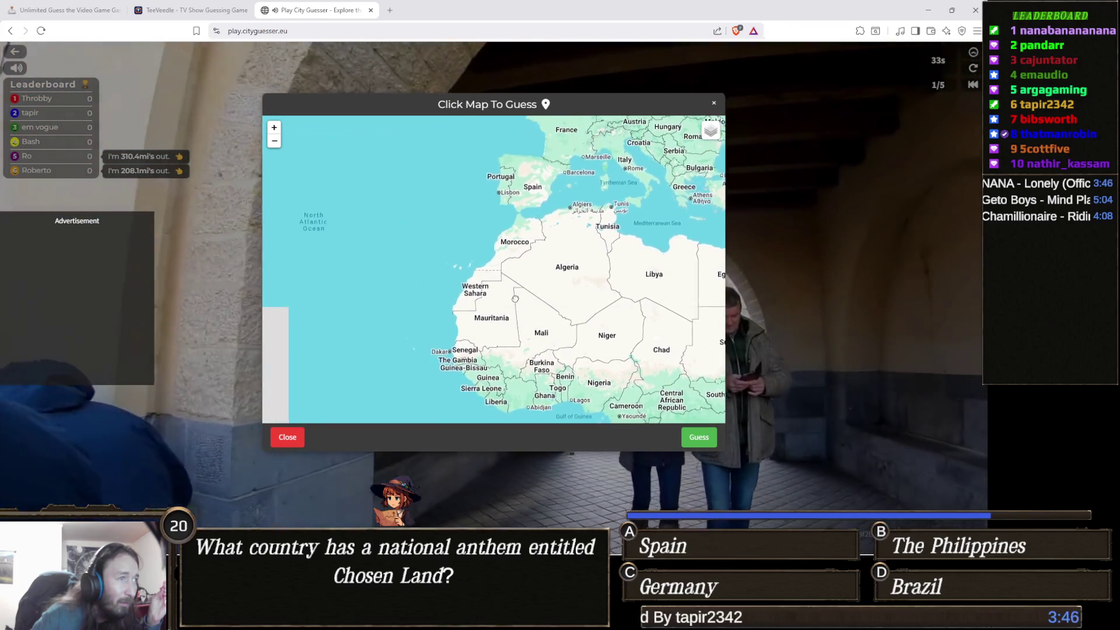
{"action": "left_click_drag", "start_coordinate": [585, 219], "coordinate": [514, 296]}
{"action": "left_click_drag", "start_coordinate": [552, 211], "coordinate": [502, 278]}
{"action": "left_click_drag", "start_coordinate": [500, 214], "coordinate": [502, 256]}
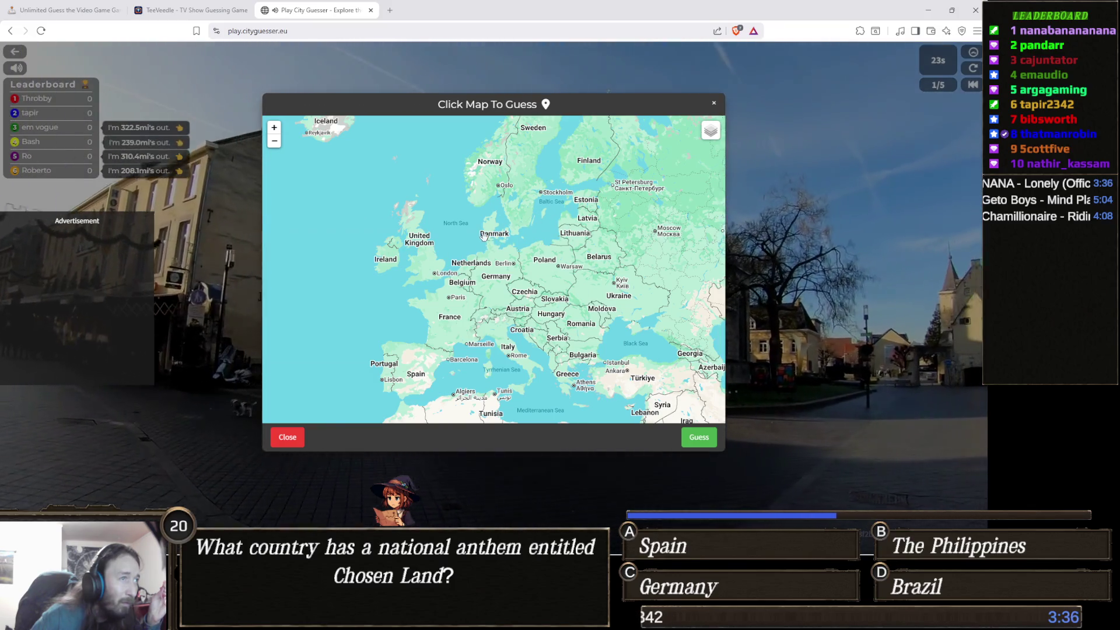
{"action": "left_click", "coordinate": [484, 235]}
Submit the Denmark guess, dismiss the player stats and continue to round 2.
{"action": "left_click", "coordinate": [715, 440]}
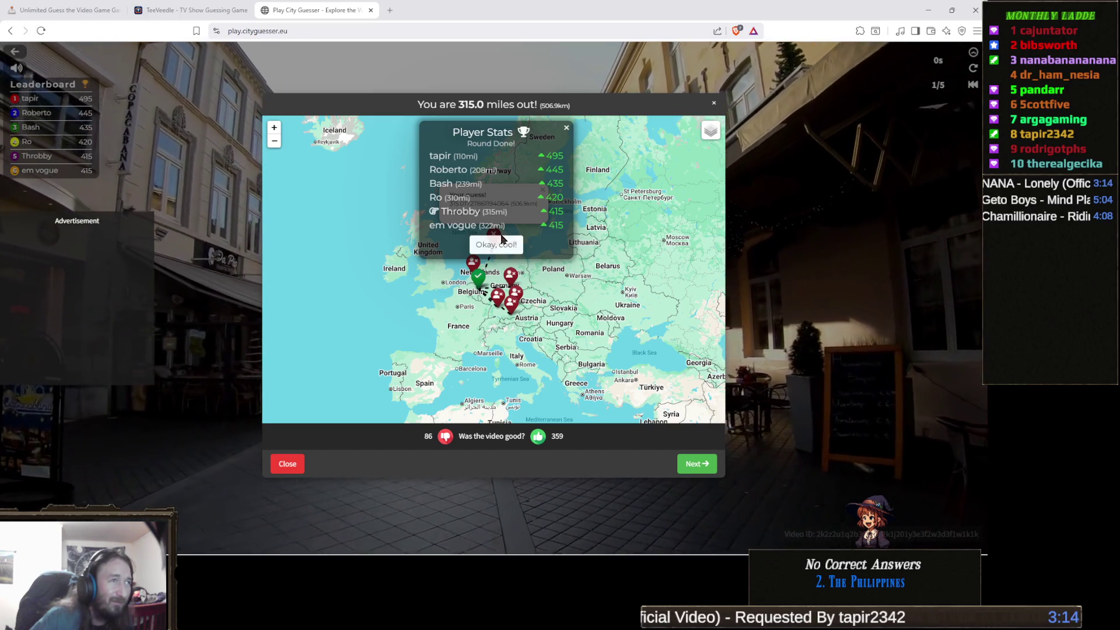
{"action": "left_click", "coordinate": [483, 252]}
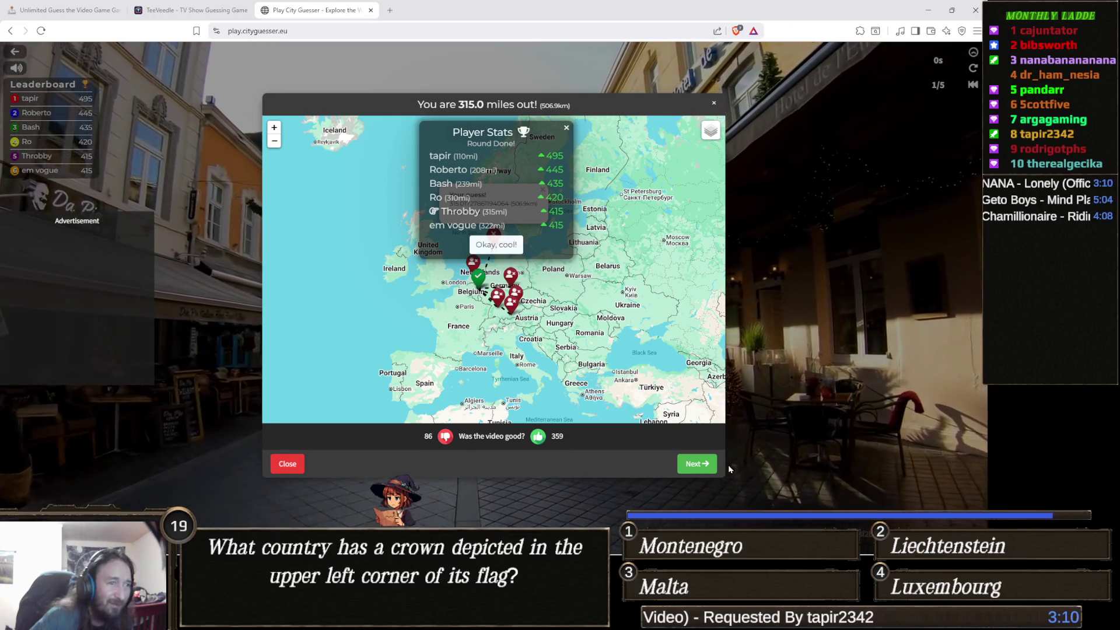
{"action": "left_click", "coordinate": [697, 464]}
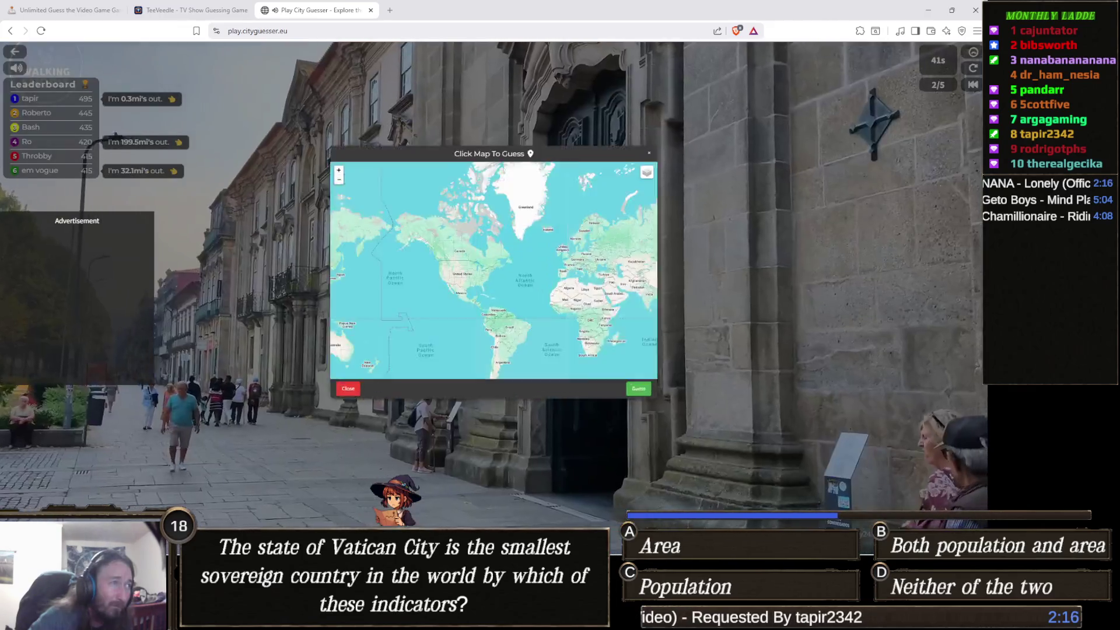
Zoom and pan the map to Europe, pin the United Kingdom and submit the guess.
{"action": "scroll", "coordinate": [572, 298], "scroll_direction": "up", "scroll_amount": 1}
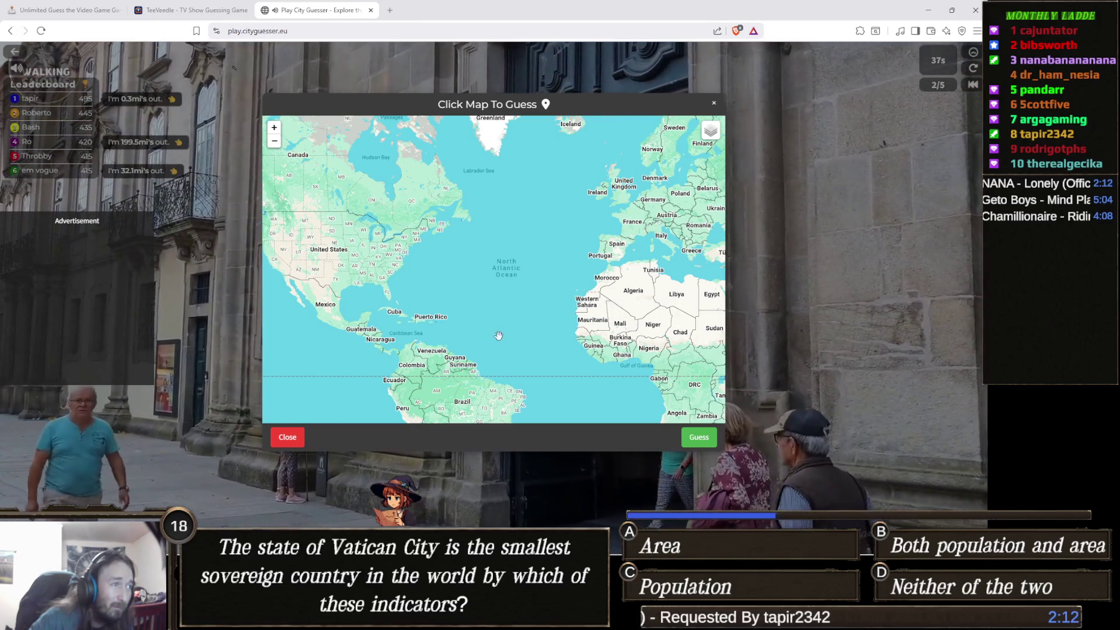
{"action": "scroll", "coordinate": [569, 280], "scroll_direction": "up", "scroll_amount": 1}
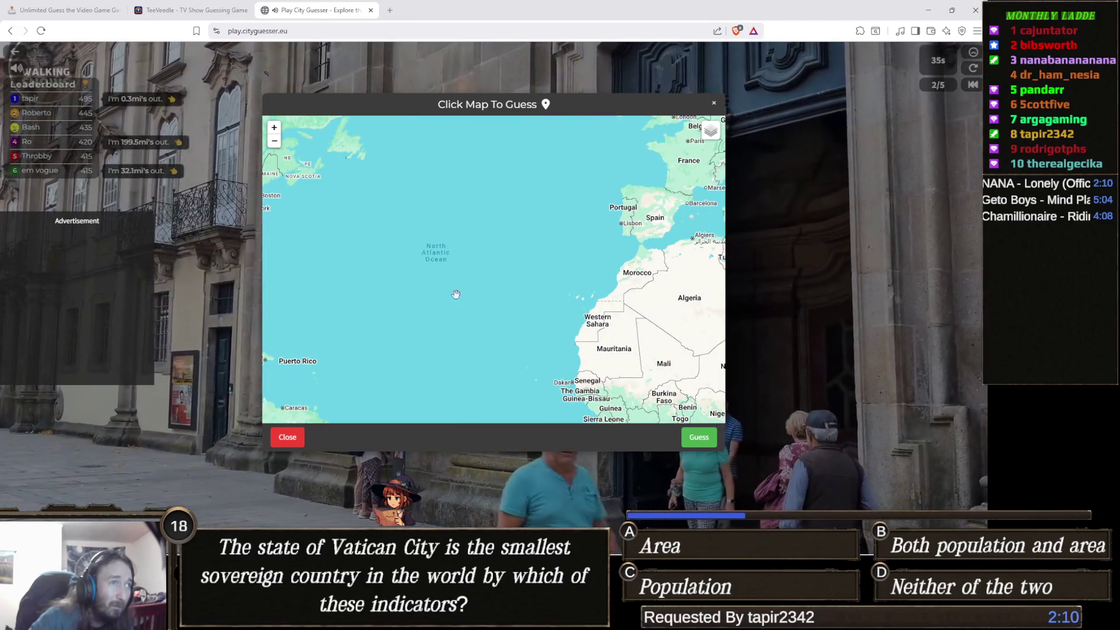
{"action": "left_click_drag", "start_coordinate": [642, 187], "coordinate": [468, 342]}
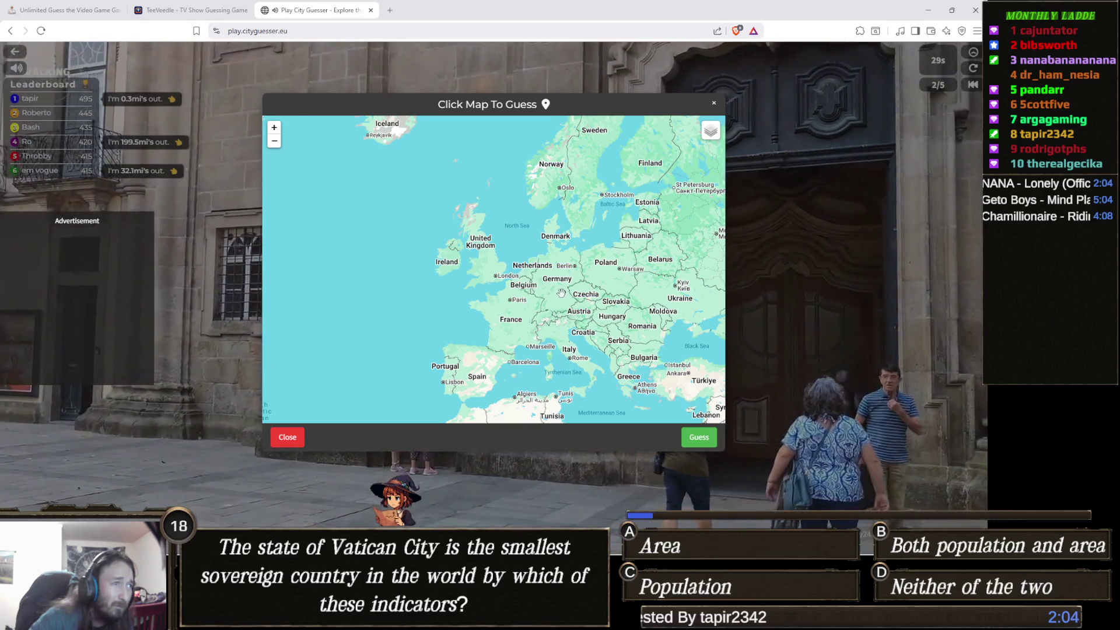
{"action": "left_click_drag", "start_coordinate": [488, 230], "coordinate": [524, 202]}
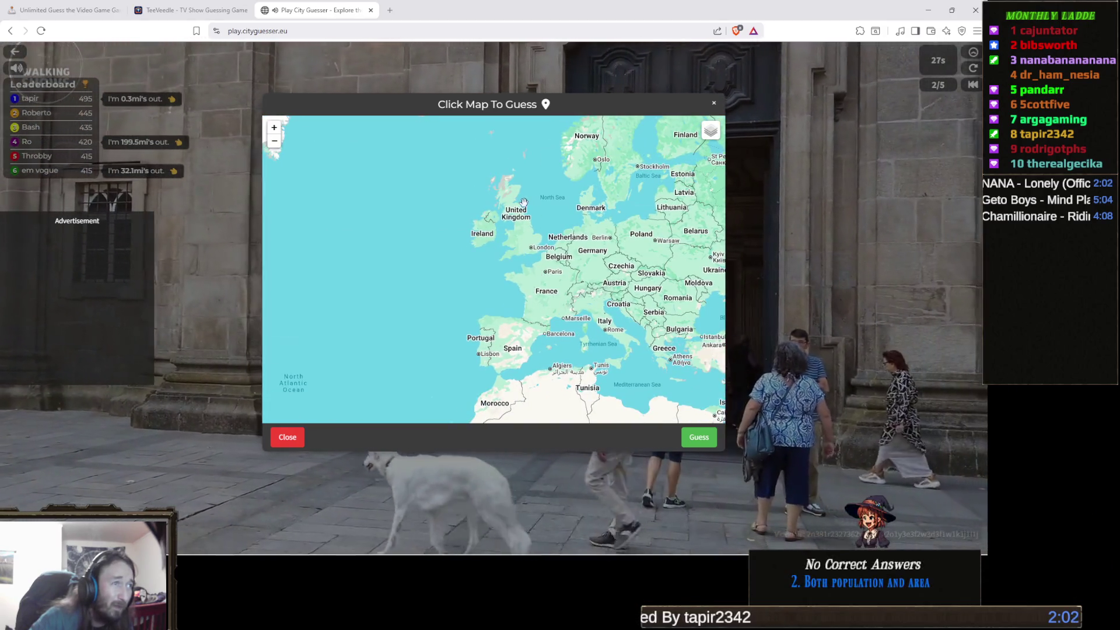
{"action": "left_click", "coordinate": [517, 217]}
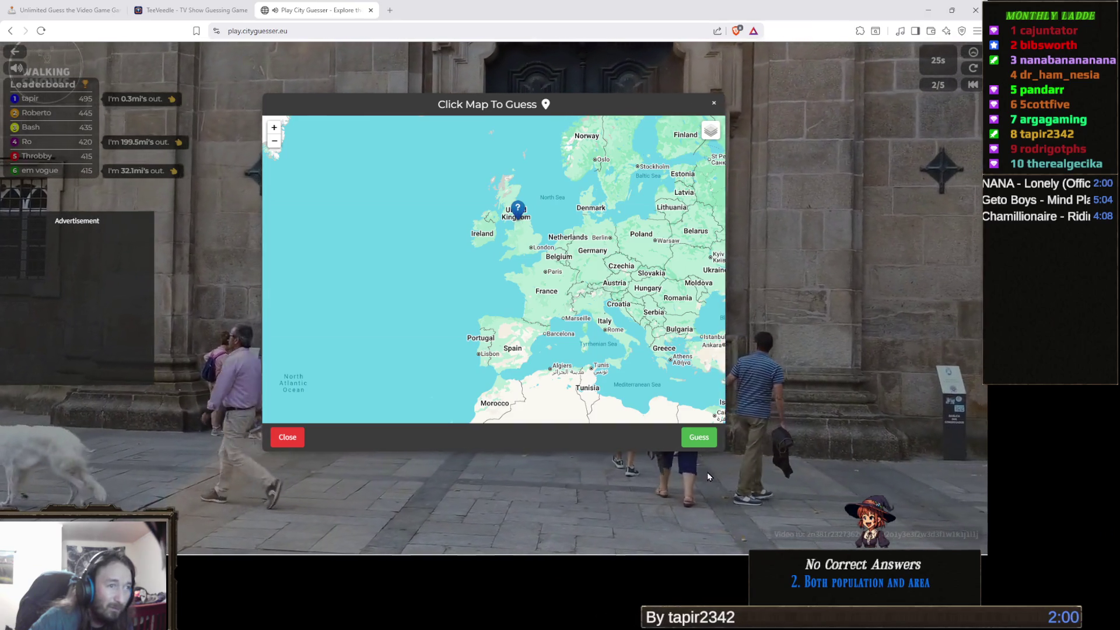
{"action": "left_click", "coordinate": [699, 438]}
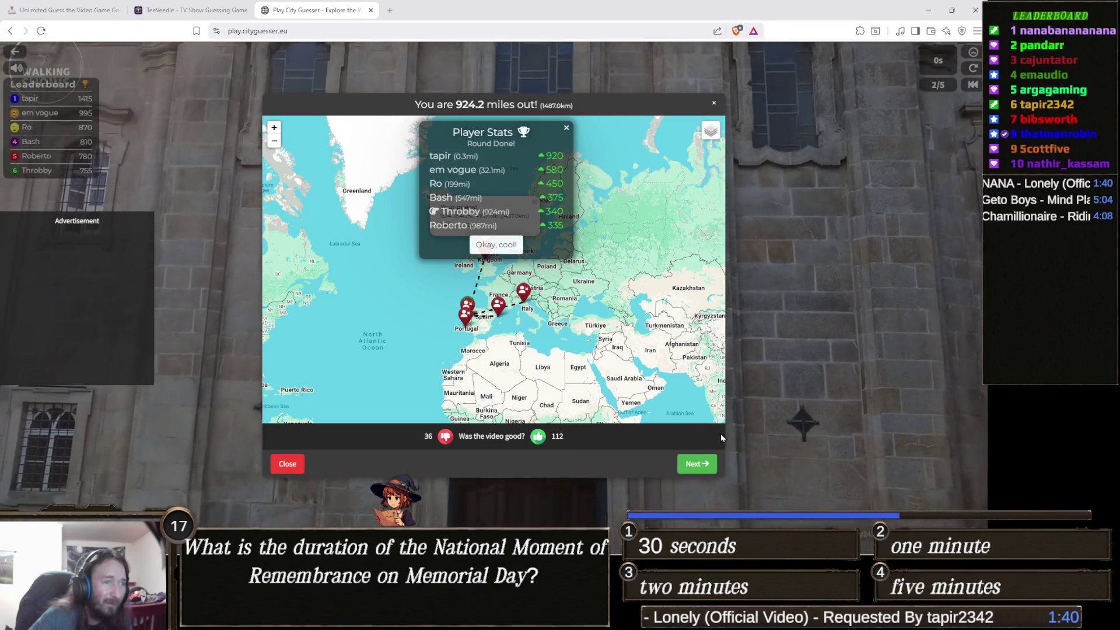
Continue from the round 2 results to round 3 of 5.
{"action": "left_click", "coordinate": [694, 464]}
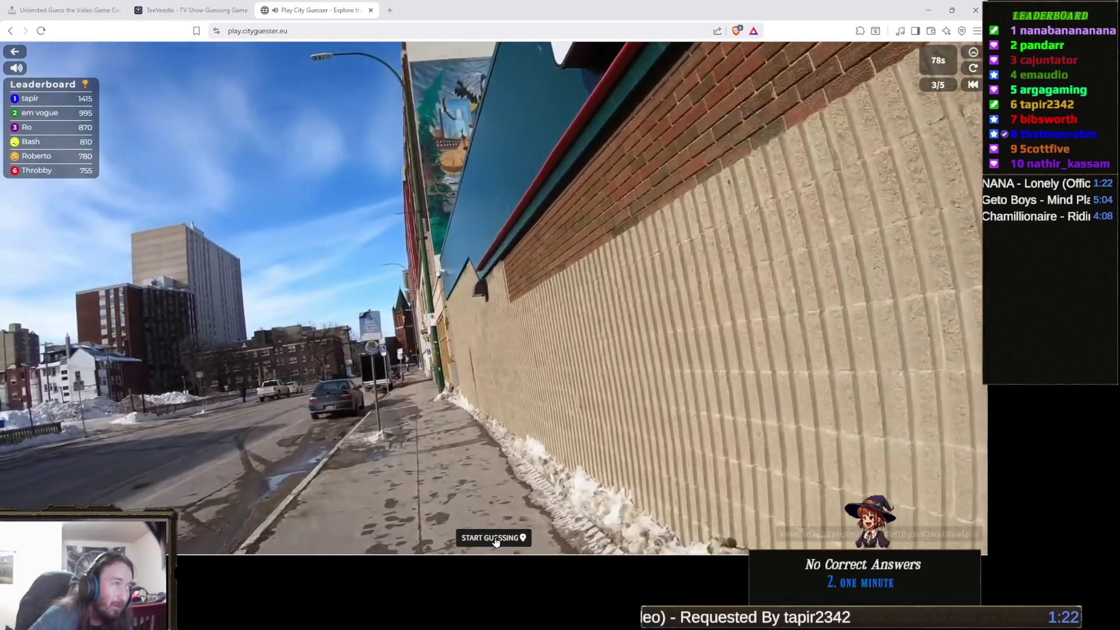
Open the round 3 map, zoom into the Great Lakes, pin Detroit and submit.
{"action": "left_click", "coordinate": [488, 534]}
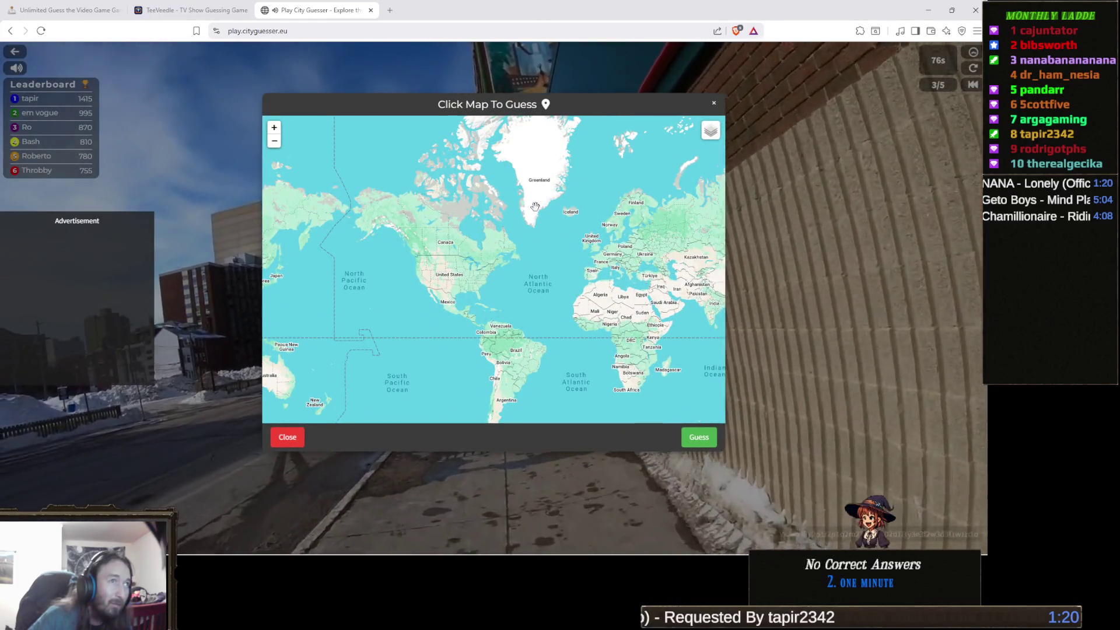
{"action": "scroll", "coordinate": [514, 251], "scroll_direction": "up", "scroll_amount": 1}
{"action": "scroll", "coordinate": [464, 266], "scroll_direction": "up", "scroll_amount": 1}
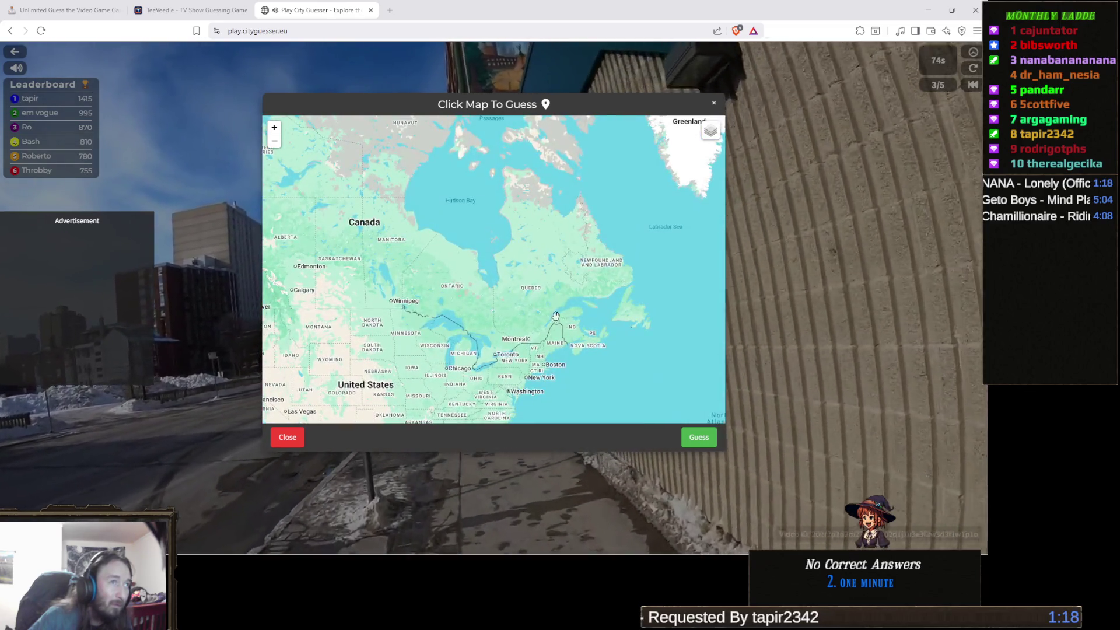
{"action": "scroll", "coordinate": [577, 292], "scroll_direction": "up", "scroll_amount": 1}
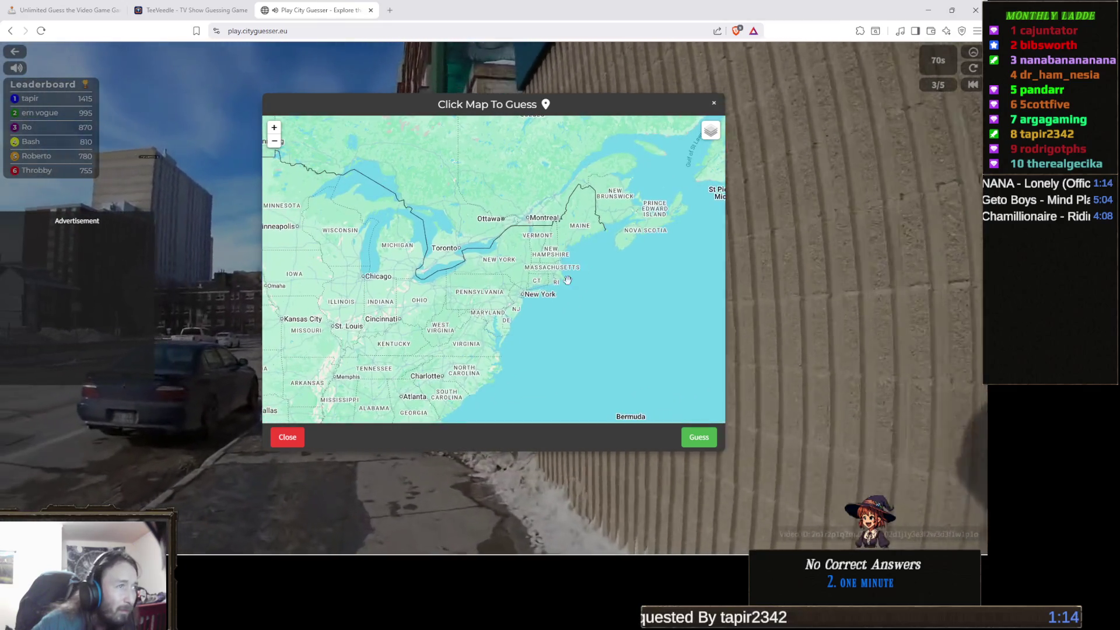
{"action": "mouse_move", "coordinate": [512, 309]}
{"action": "left_mouse_down"}
{"action": "mouse_move", "coordinate": [551, 266]}
{"action": "mouse_move", "coordinate": [539, 283]}
{"action": "mouse_move", "coordinate": [550, 277]}
{"action": "left_mouse_up"}
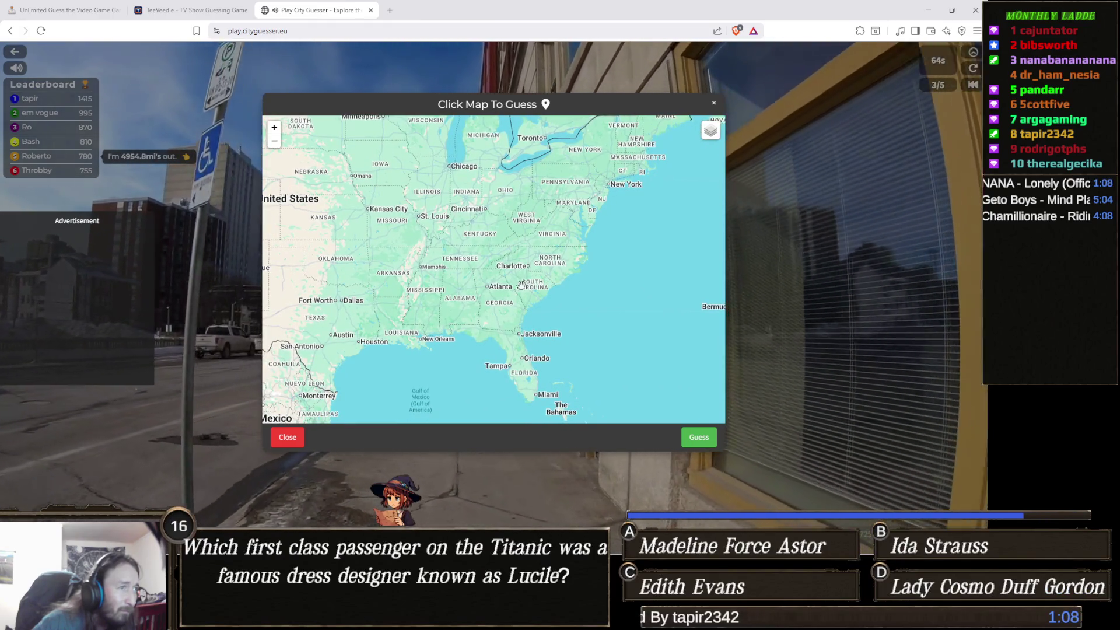
{"action": "mouse_move", "coordinate": [494, 281]}
{"action": "left_mouse_down"}
{"action": "mouse_move", "coordinate": [491, 307]}
{"action": "mouse_move", "coordinate": [512, 299]}
{"action": "left_mouse_up"}
{"action": "scroll", "coordinate": [503, 296], "scroll_direction": "up", "scroll_amount": 2}
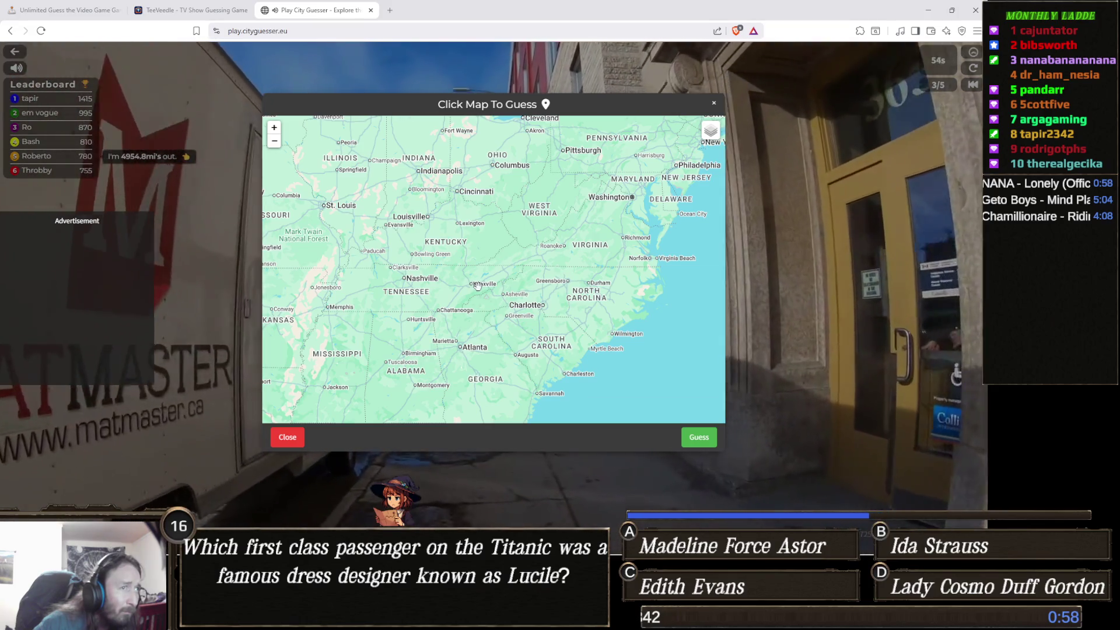
{"action": "mouse_move", "coordinate": [481, 286]}
{"action": "left_mouse_down"}
{"action": "mouse_move", "coordinate": [496, 239]}
{"action": "mouse_move", "coordinate": [514, 282]}
{"action": "left_mouse_up"}
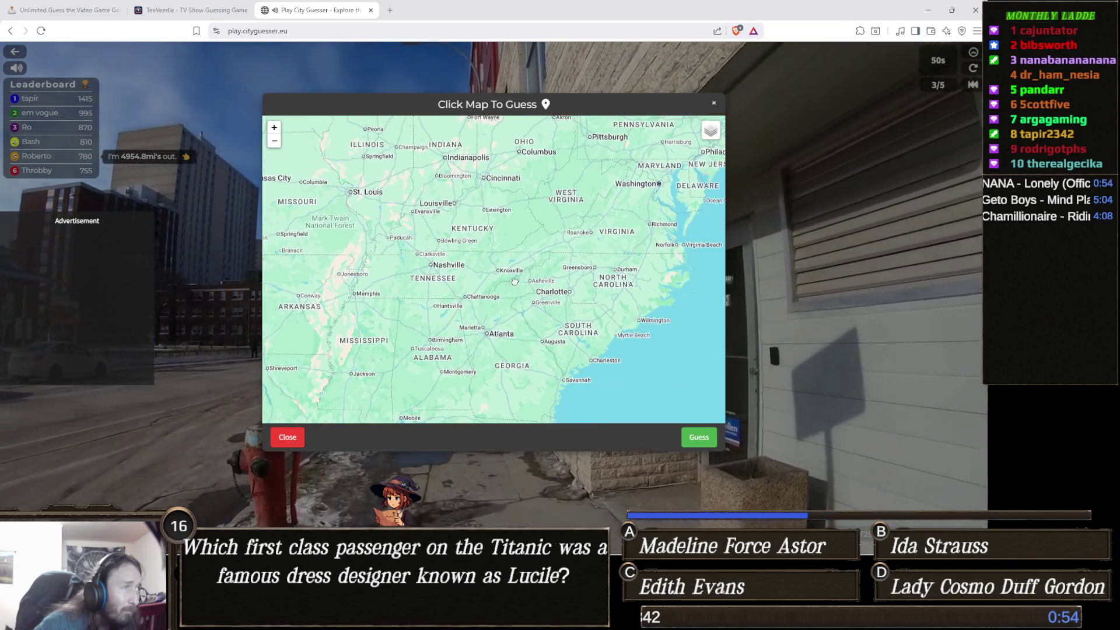
{"action": "mouse_move", "coordinate": [468, 248]}
{"action": "left_mouse_down"}
{"action": "mouse_move", "coordinate": [489, 323]}
{"action": "mouse_move", "coordinate": [471, 327]}
{"action": "mouse_move", "coordinate": [462, 366]}
{"action": "left_mouse_up"}
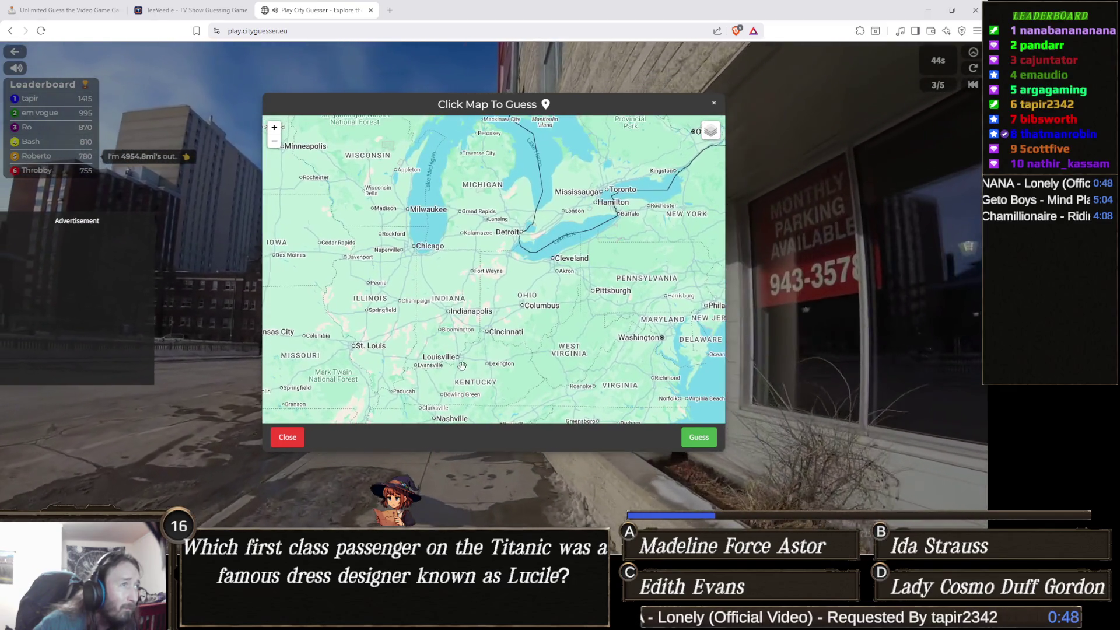
{"action": "mouse_move", "coordinate": [436, 305]}
{"action": "left_mouse_down"}
{"action": "mouse_move", "coordinate": [478, 316]}
{"action": "mouse_move", "coordinate": [435, 356]}
{"action": "mouse_move", "coordinate": [413, 318]}
{"action": "mouse_move", "coordinate": [426, 303]}
{"action": "left_mouse_up"}
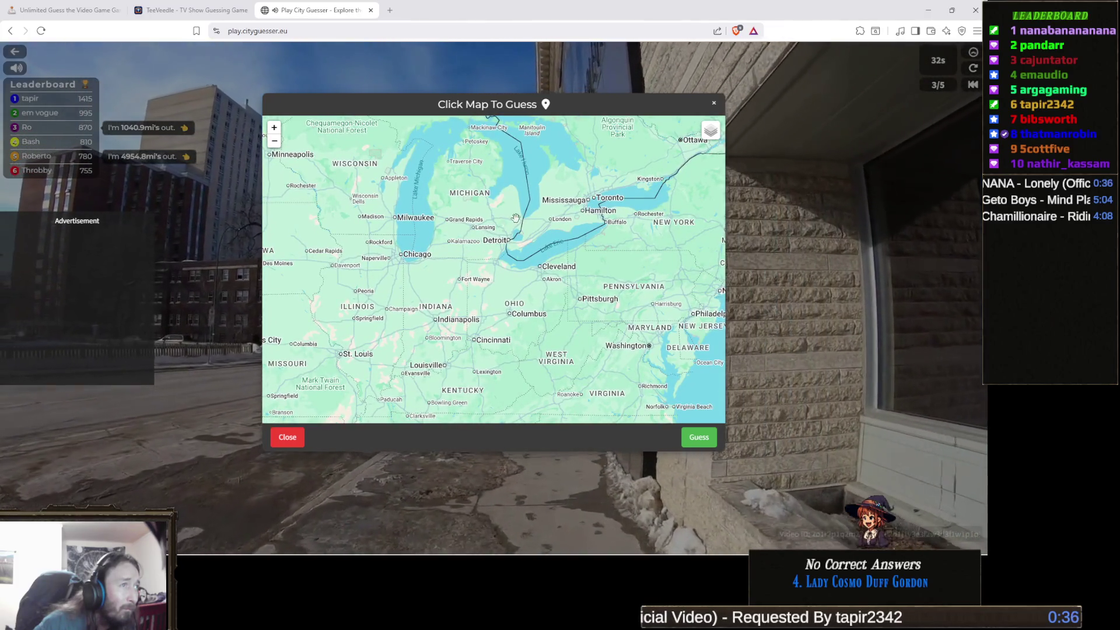
{"action": "left_click", "coordinate": [503, 243]}
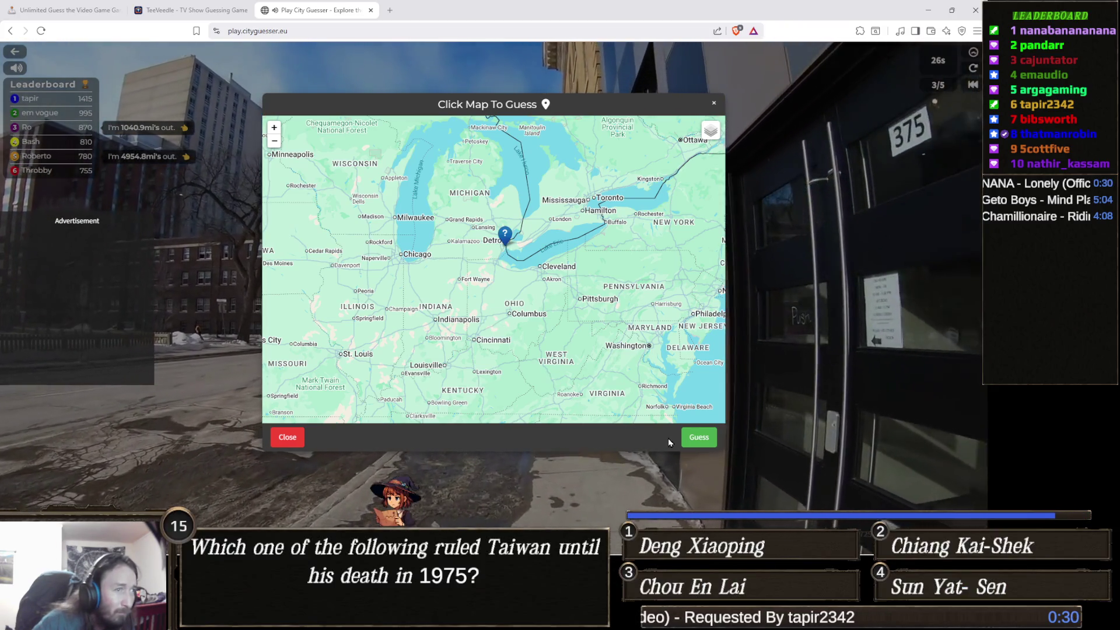
{"action": "left_click", "coordinate": [700, 443]}
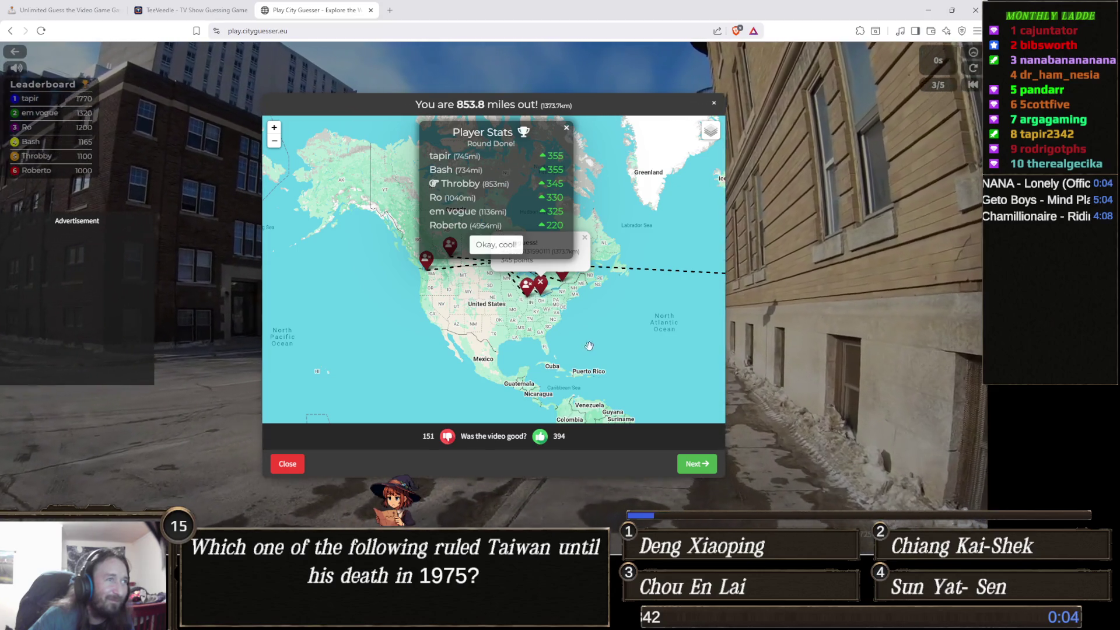
Inspect the 853.8-mile-off guess and the true location pin, then continue to round 4.
{"action": "left_click_drag", "start_coordinate": [541, 327], "coordinate": [537, 370]}
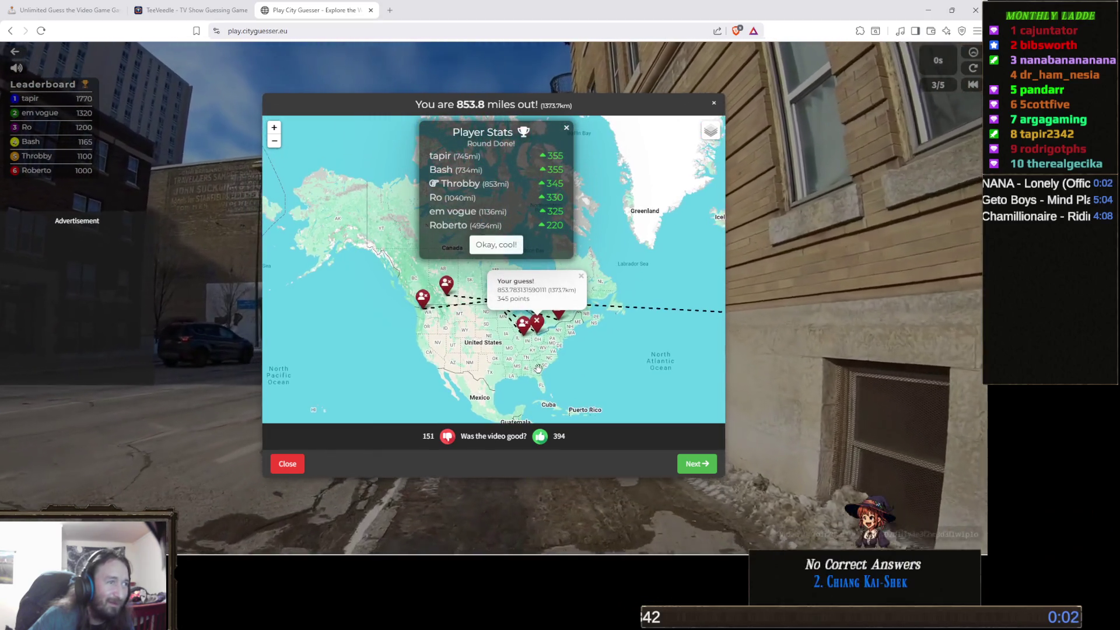
{"action": "scroll", "coordinate": [544, 350], "scroll_direction": "up", "scroll_amount": 3}
{"action": "mouse_move", "coordinate": [412, 298]}
{"action": "left_mouse_down"}
{"action": "mouse_move", "coordinate": [466, 343]}
{"action": "mouse_move", "coordinate": [608, 370]}
{"action": "left_mouse_up"}
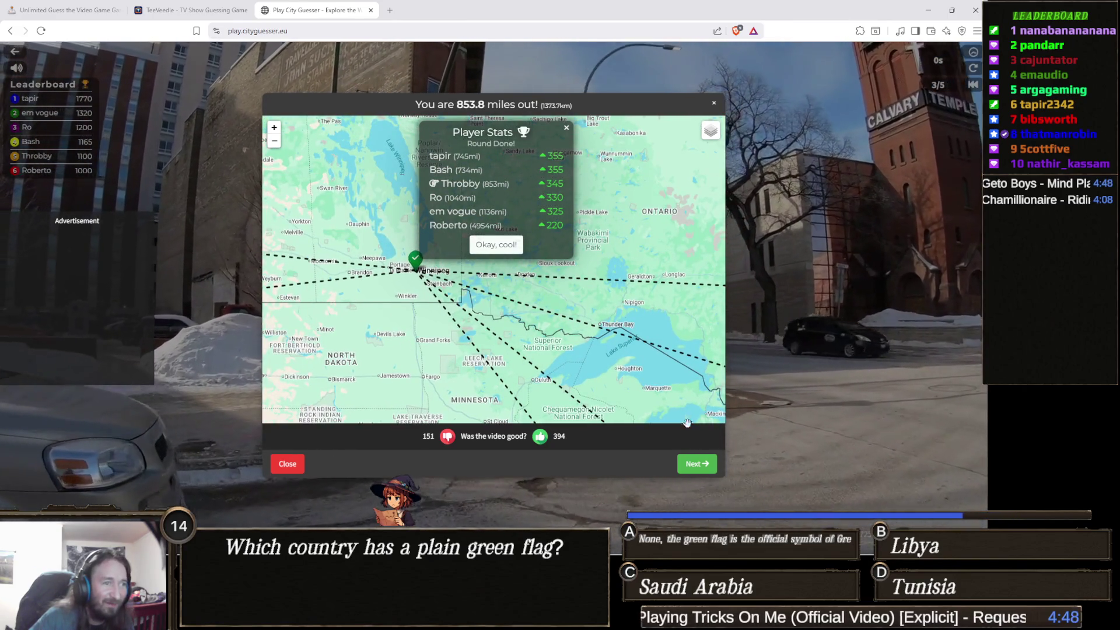
{"action": "left_click", "coordinate": [695, 463]}
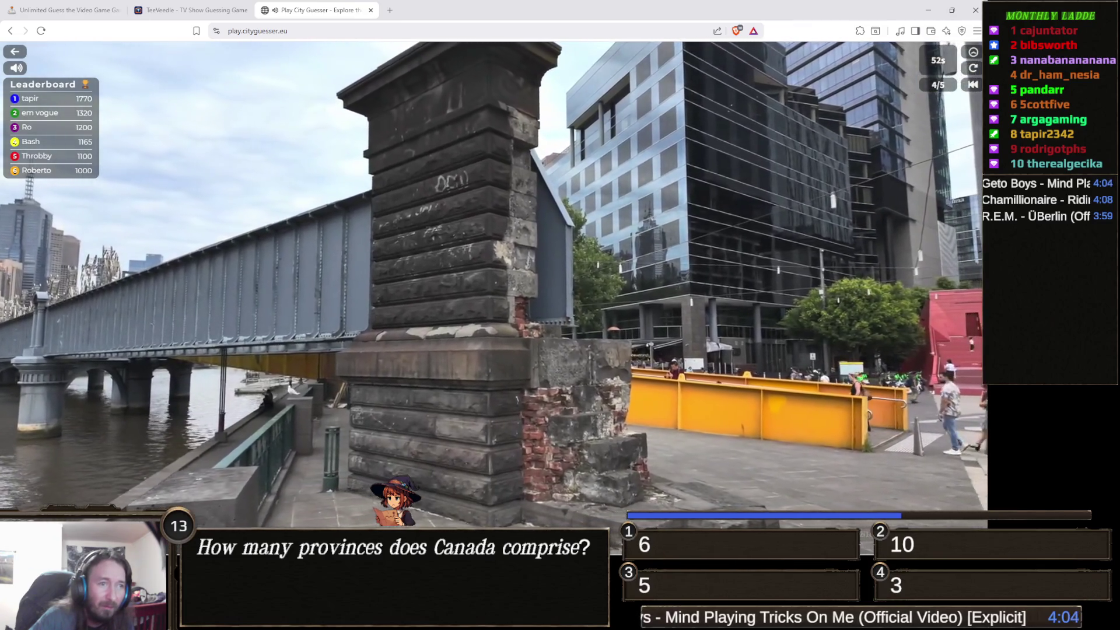
Open the world map to place the round 4 guess.
{"action": "left_click", "coordinate": [486, 457]}
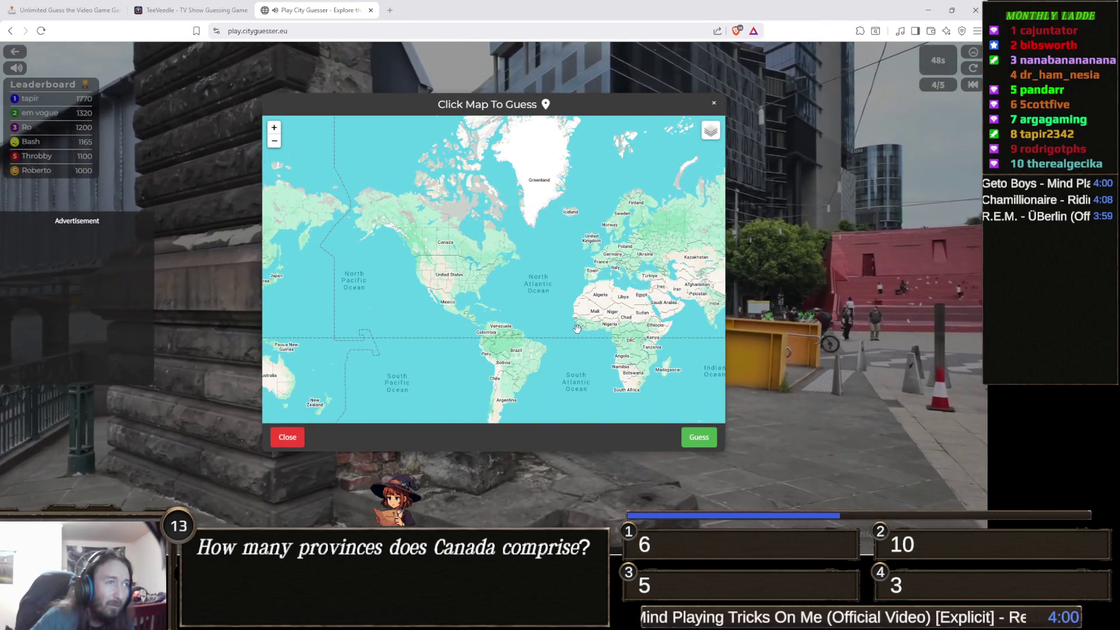
Zoom in on New York and submit a round 4 guess pinned on western Long Island.
{"action": "scroll", "coordinate": [490, 239], "scroll_direction": "up", "scroll_amount": 2}
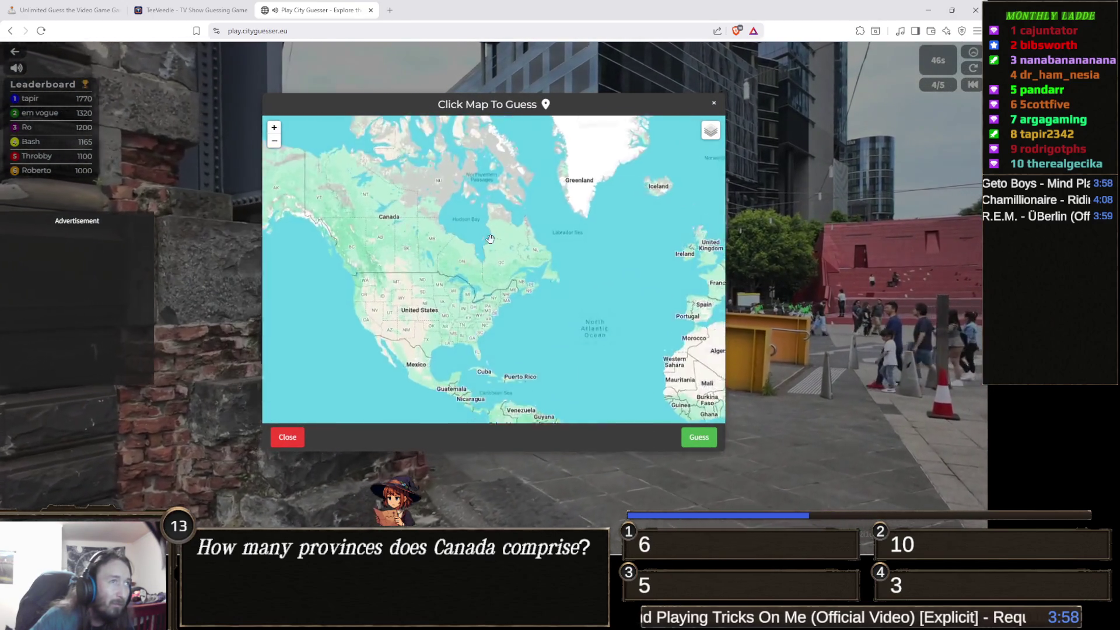
{"action": "scroll", "coordinate": [490, 240], "scroll_direction": "up", "scroll_amount": 1}
{"action": "scroll", "coordinate": [507, 335], "scroll_direction": "up", "scroll_amount": 2}
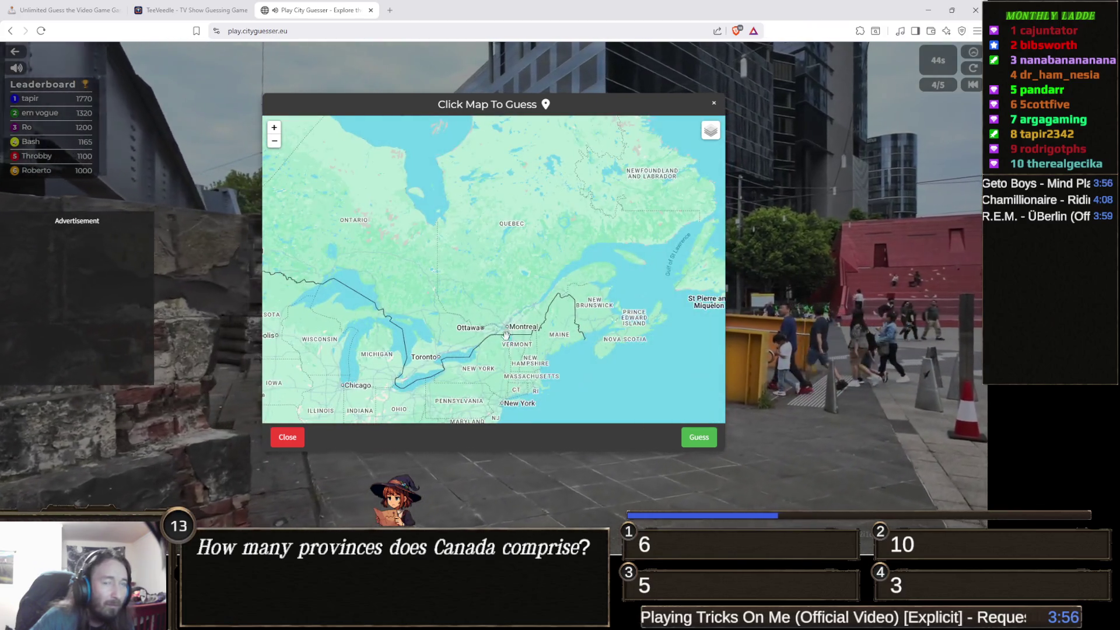
{"action": "left_click_drag", "start_coordinate": [511, 341], "coordinate": [470, 193]}
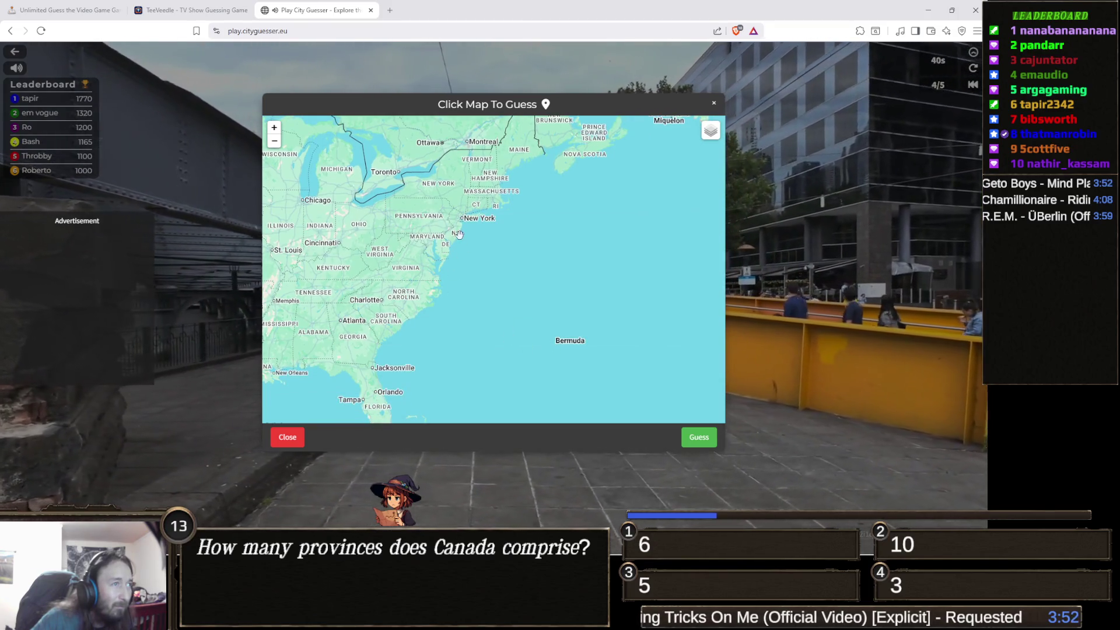
{"action": "scroll", "coordinate": [452, 251], "scroll_direction": "up", "scroll_amount": 3}
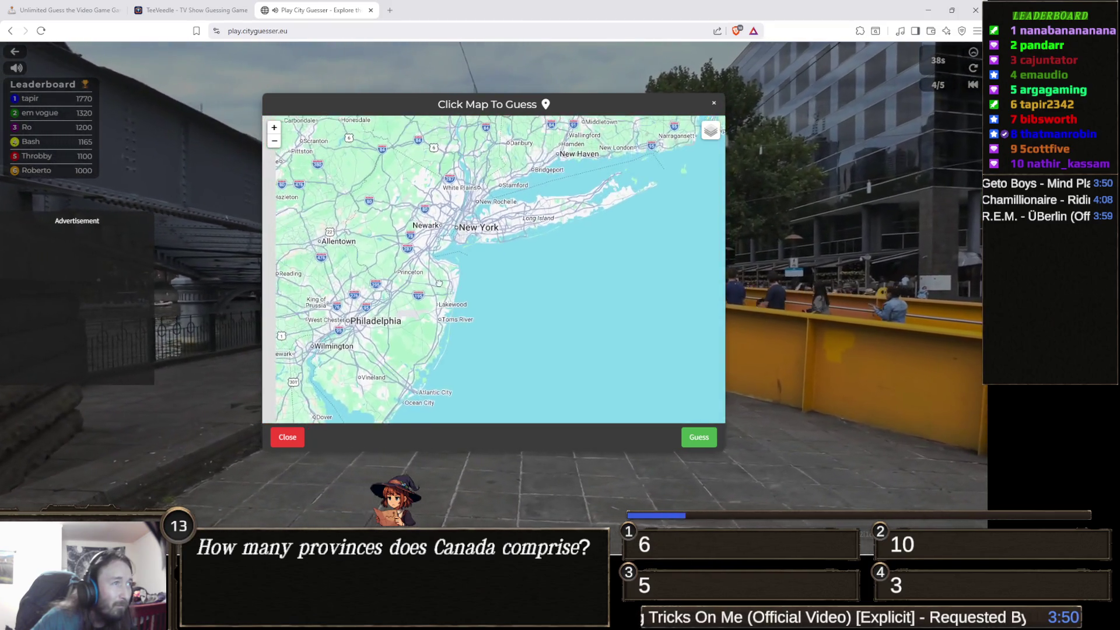
{"action": "left_click_drag", "start_coordinate": [436, 282], "coordinate": [455, 290]}
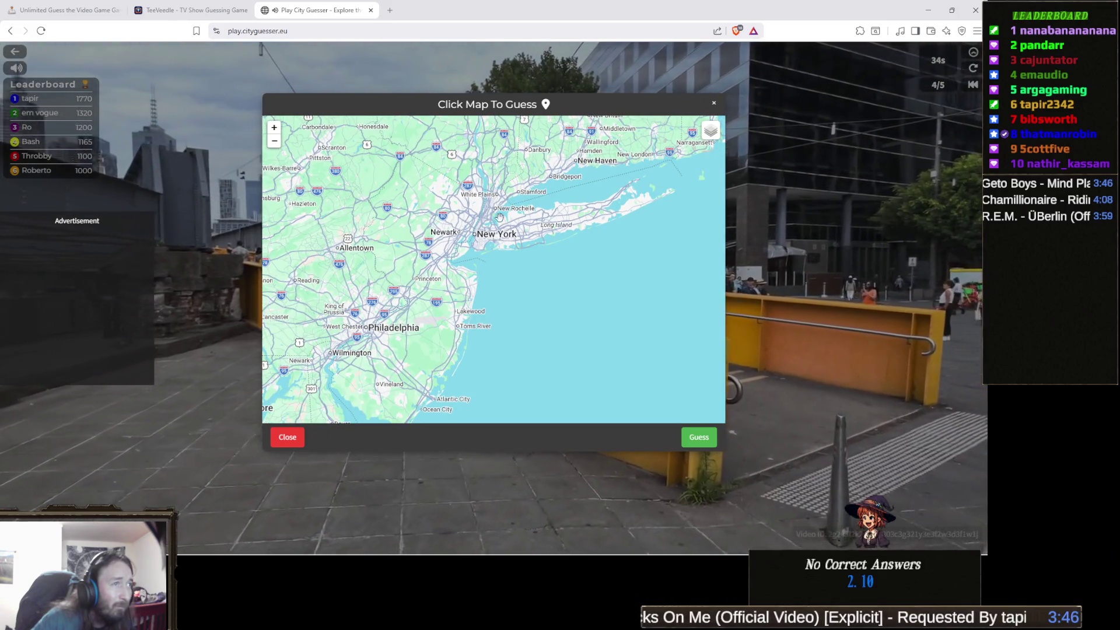
{"action": "left_click", "coordinate": [542, 230]}
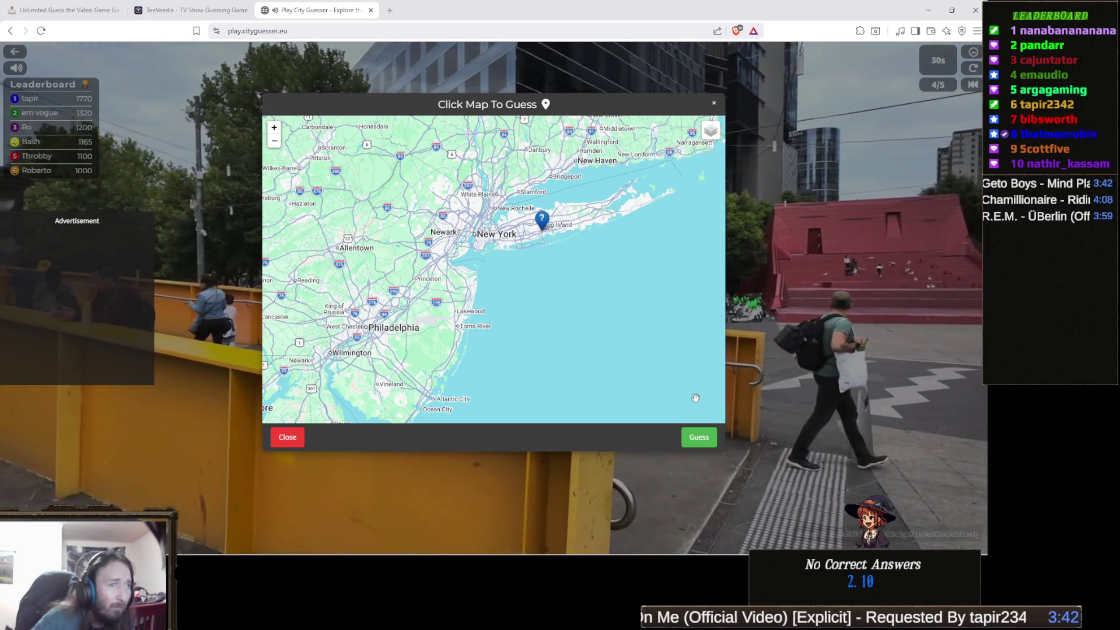
{"action": "left_click", "coordinate": [699, 438]}
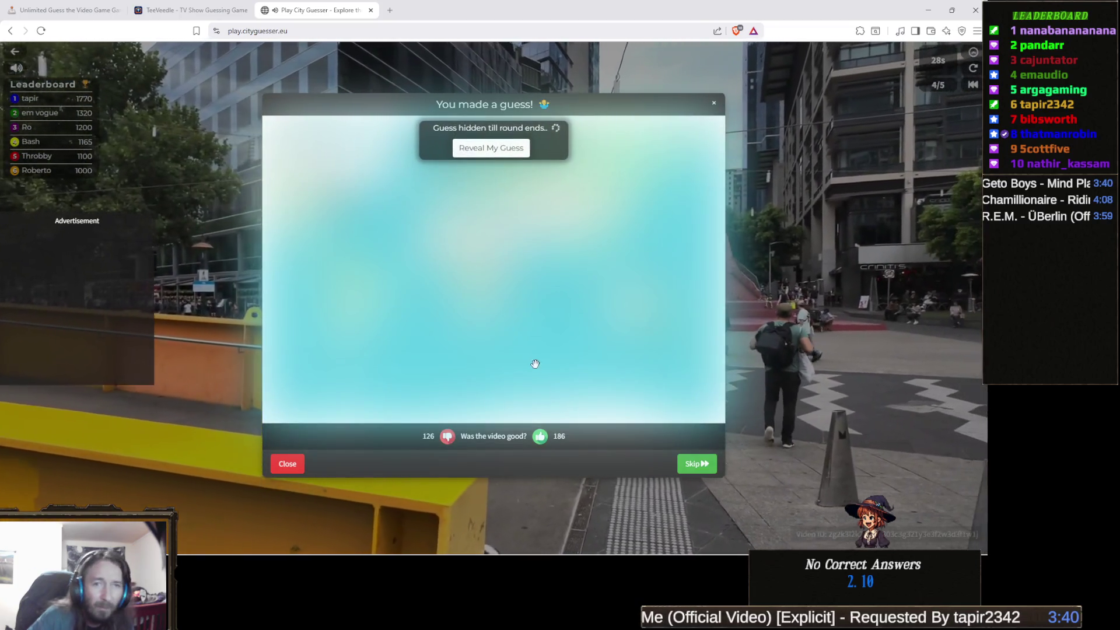